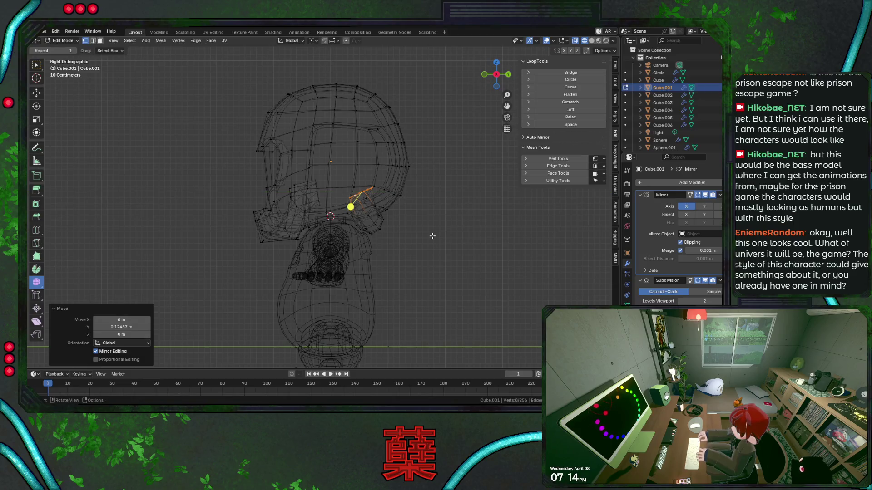
Step: Rotate the helmet rim vertices around Z and shift them along X, checking front and back views
{"action": "key", "text": "r"}
{"action": "key", "text": "z"}
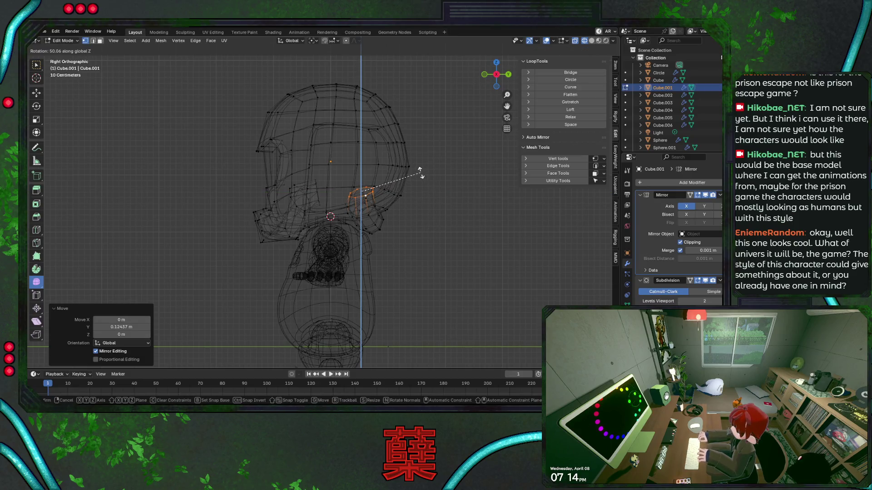
{"action": "left_click", "coordinate": [425, 178]}
{"action": "key", "text": "KP_1"}
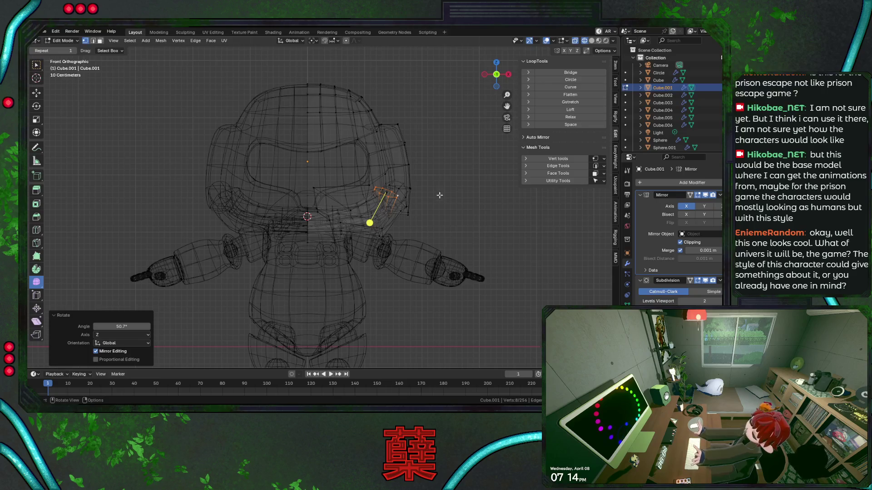
{"action": "key", "text": "g"}
{"action": "key", "text": "x"}
{"action": "left_click", "coordinate": [444, 199]}
{"action": "key", "text": "r"}
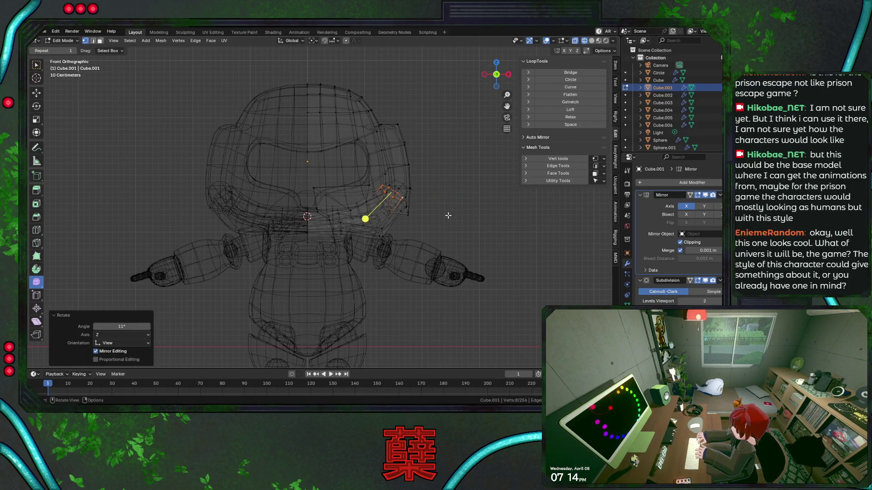
{"action": "key", "text": "ctrl+KP_1"}
{"action": "key", "text": "shift+z"}
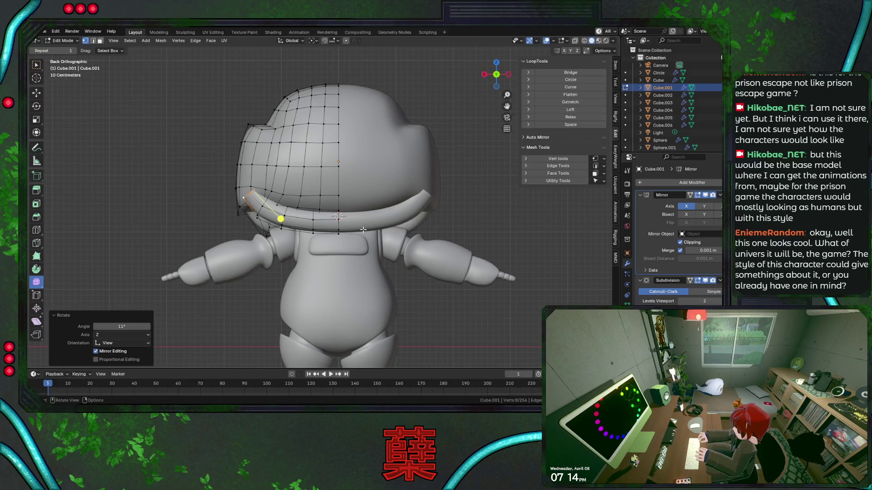
{"action": "scroll", "coordinate": [409, 225], "scroll_direction": "up", "scroll_amount": 1}
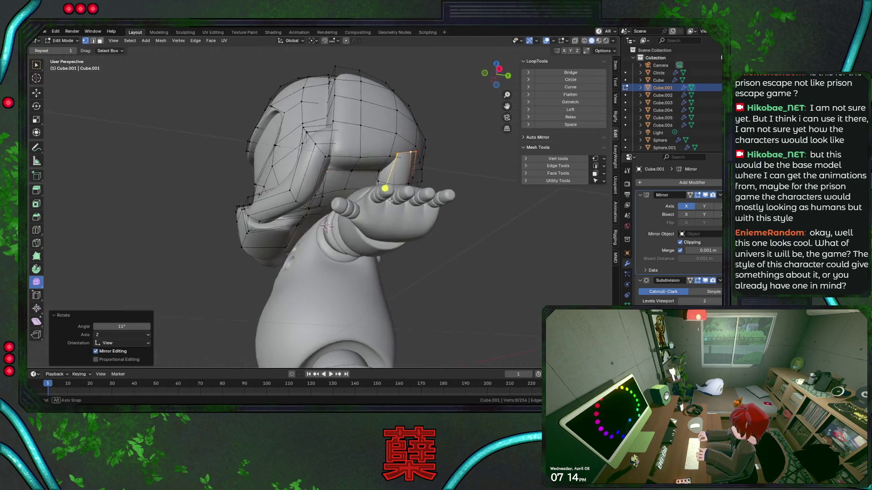
Step: Nudge the rim vertices along Y and then along X to refine the curve
{"action": "middle_click_drag", "start_coordinate": [289, 227], "coordinate": [452, 198]}
{"action": "key", "text": "g"}
{"action": "key", "text": "x"}
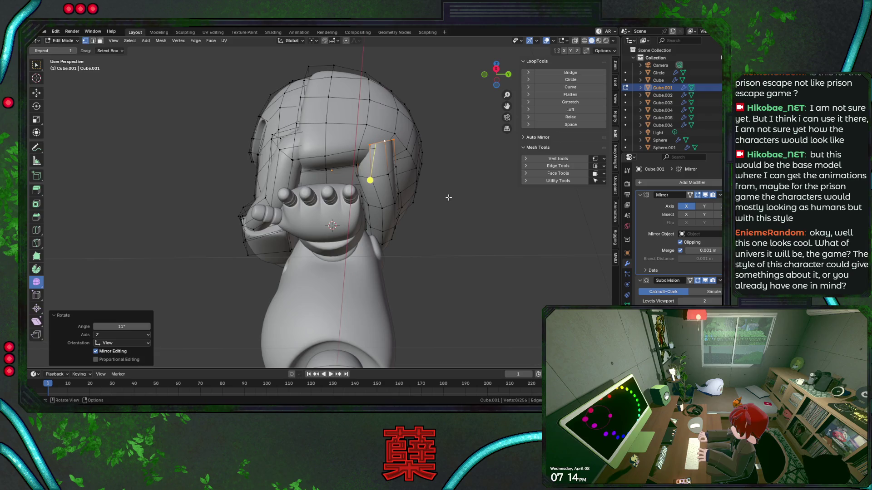
{"action": "key", "text": "y"}
{"action": "left_click", "coordinate": [436, 198]}
{"action": "key", "text": "g"}
{"action": "key", "text": "x"}
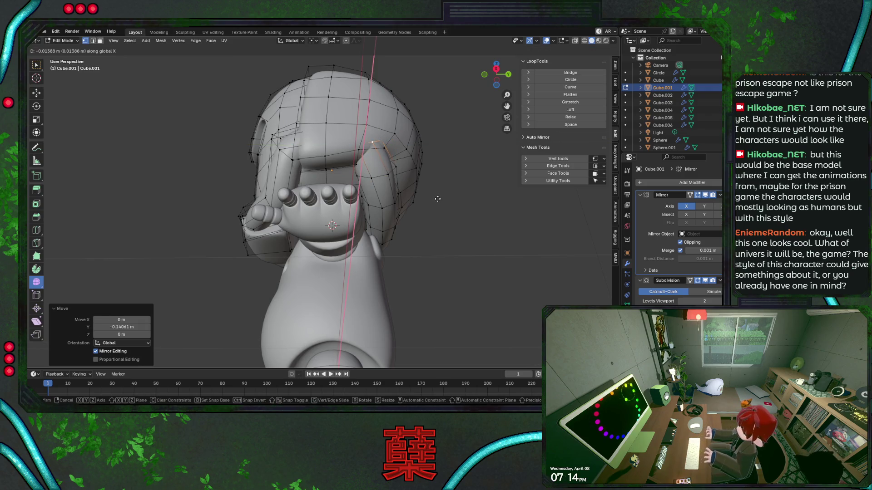
{"action": "left_click", "coordinate": [363, 182]}
Step: Slide one rim edge loop, reposition another, and return to Object Mode
{"action": "middle_click_drag", "start_coordinate": [364, 183], "coordinate": [352, 221]}
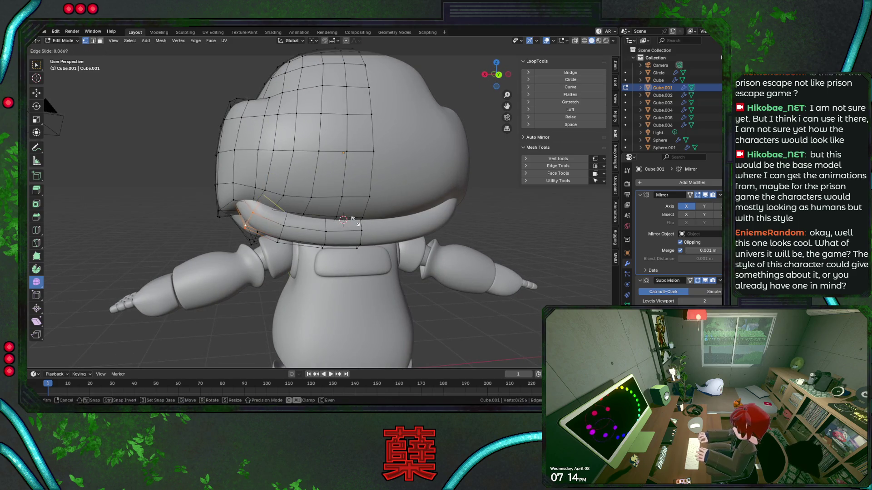
{"action": "left_click", "coordinate": [346, 221]}
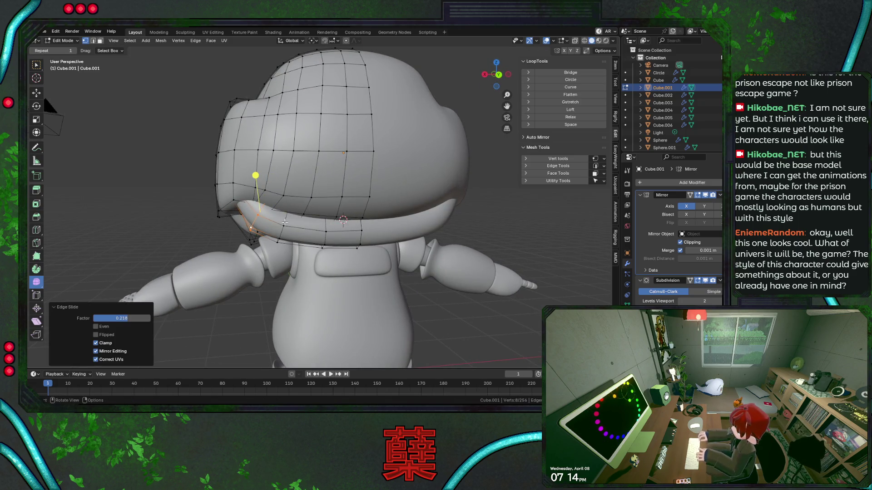
{"action": "left_click", "coordinate": [285, 224], "text": "alt"}
{"action": "key", "text": "g"}
{"action": "left_click", "coordinate": [323, 232]}
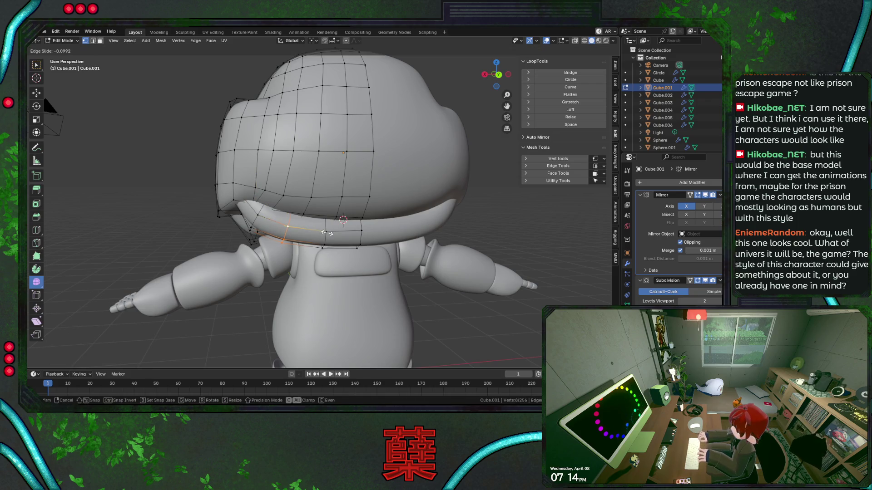
{"action": "key", "text": "Tab"}
{"action": "key", "text": "Tab"}
{"action": "key", "text": "Tab"}
Step: Deselect the helmet, view the robot from the right and save it as BaseRobot.blend
{"action": "left_click", "coordinate": [178, 197]}
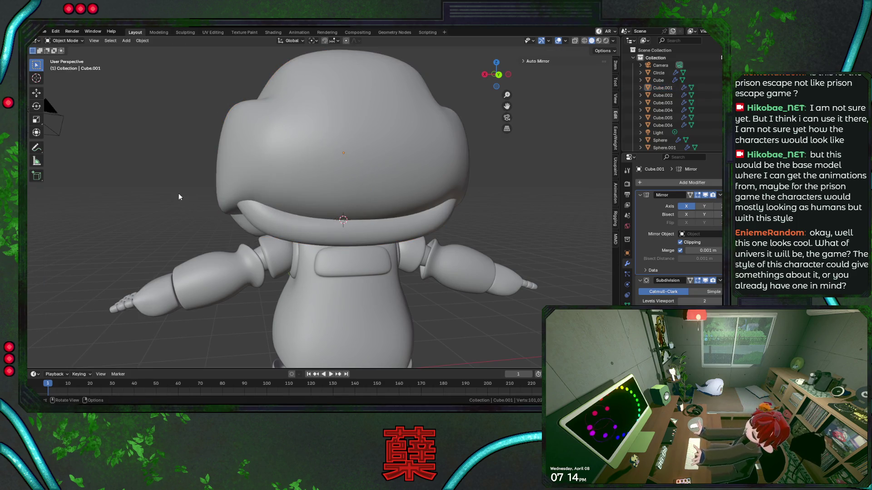
{"action": "key", "text": "KP_3"}
{"action": "key", "text": "ctrl+s"}
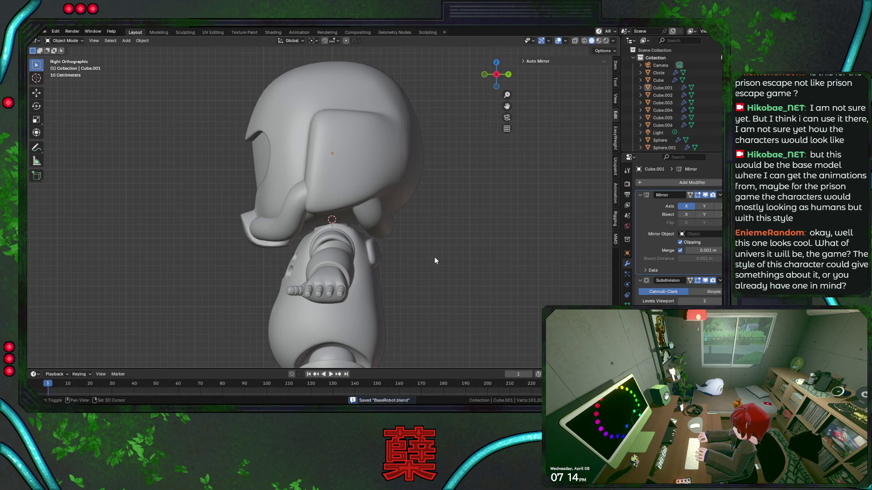
{"action": "middle_click_drag", "start_coordinate": [434, 258], "coordinate": [428, 241]}
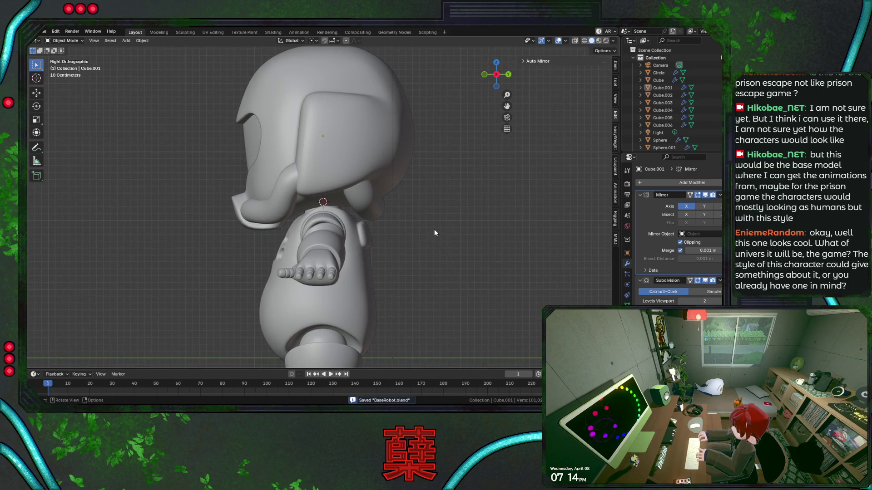
{"action": "left_click_drag", "start_coordinate": [434, 227], "coordinate": [455, 252]}
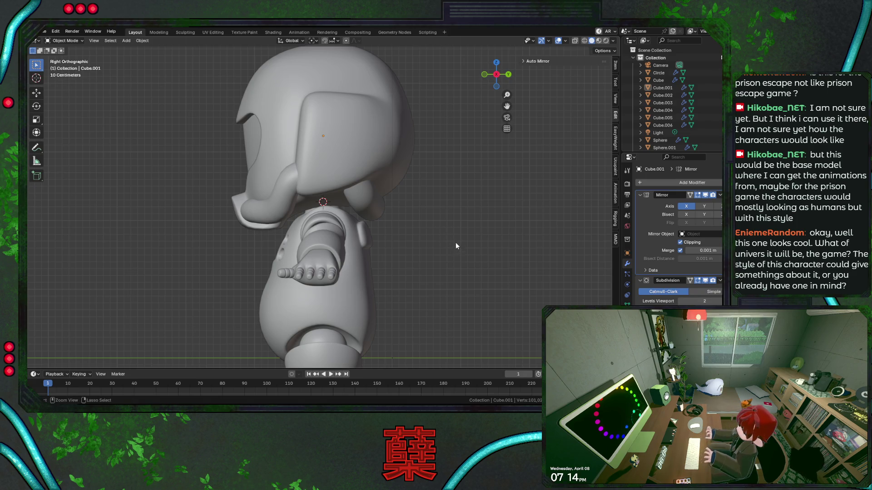
{"action": "key", "text": "ctrl+s"}
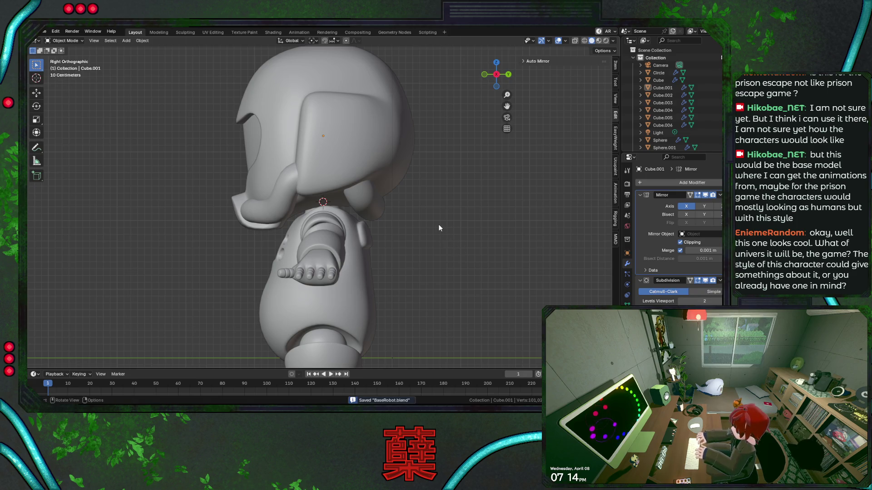
{"action": "key", "text": "KP_1"}
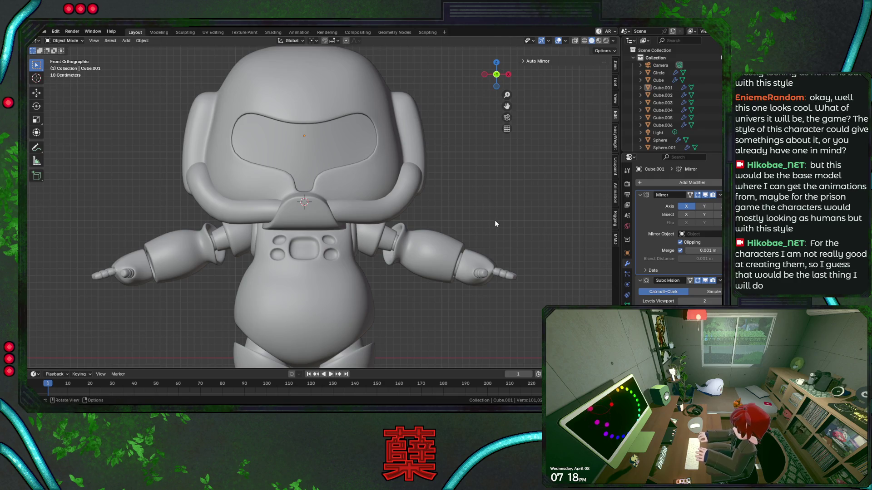
Step: Save BaseRobot.blend and inspect the robot from side, three-quarter and front views
{"action": "key", "text": "KP_3"}
{"action": "key", "text": "ctrl+s"}
{"action": "scroll", "coordinate": [471, 229], "scroll_direction": "down", "scroll_amount": 3}
{"action": "middle_click_drag", "start_coordinate": [443, 239], "coordinate": [402, 226]}
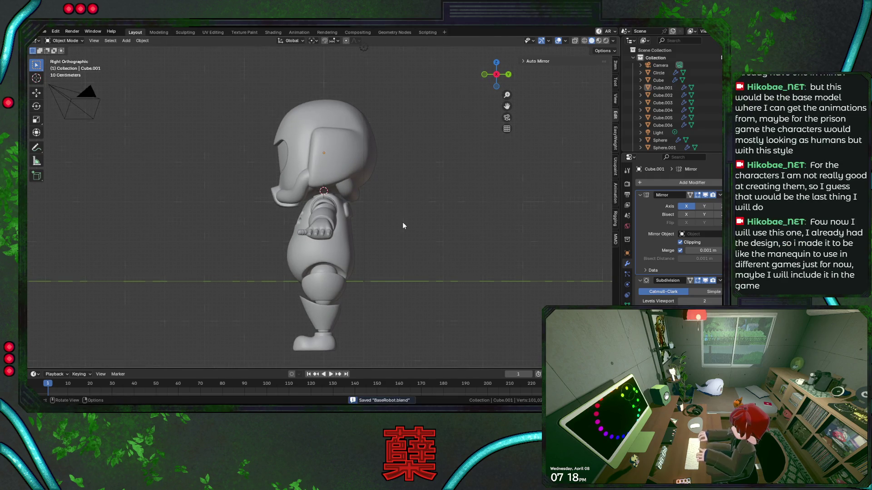
{"action": "key", "text": "KP_1"}
{"action": "key", "text": "KP_6"}
{"action": "key", "text": "KP_6"}
{"action": "key", "text": "KP_6"}
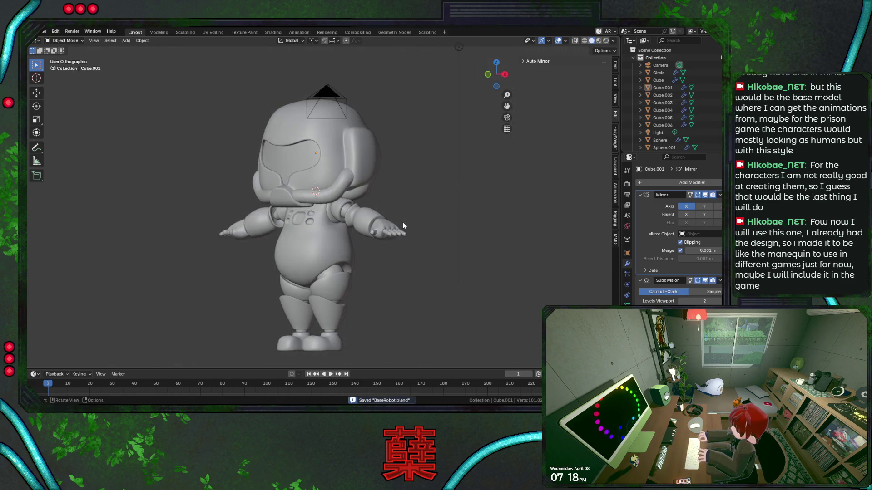
Step: Check the robot from the top and front, then select the hand and forearm pieces
{"action": "key", "text": "KP_1"}
{"action": "key", "text": "KP_7"}
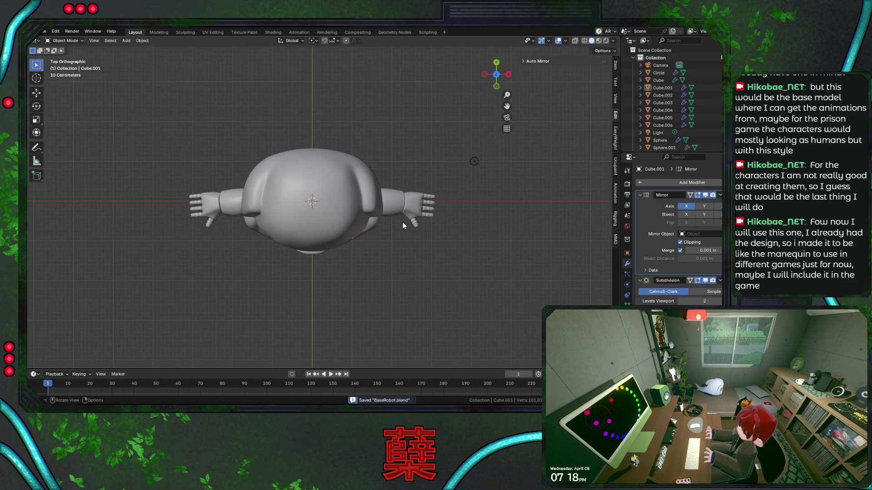
{"action": "key", "text": "KP_1"}
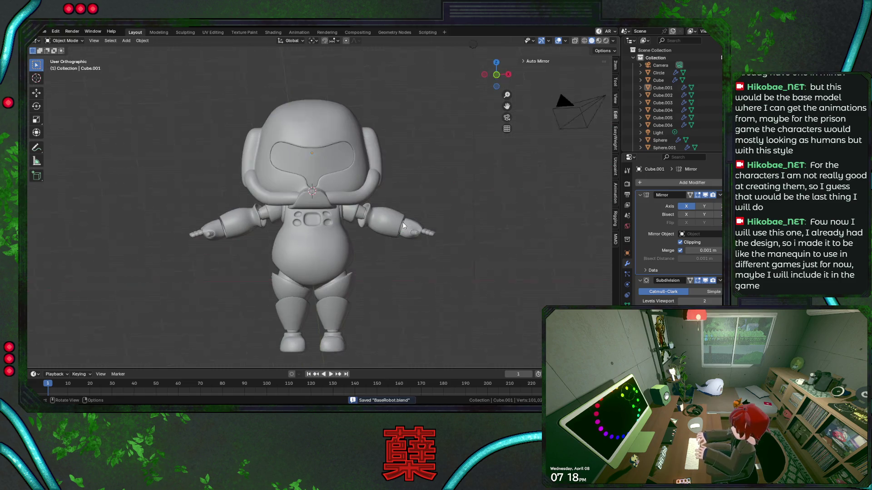
{"action": "left_click", "coordinate": [411, 235]}
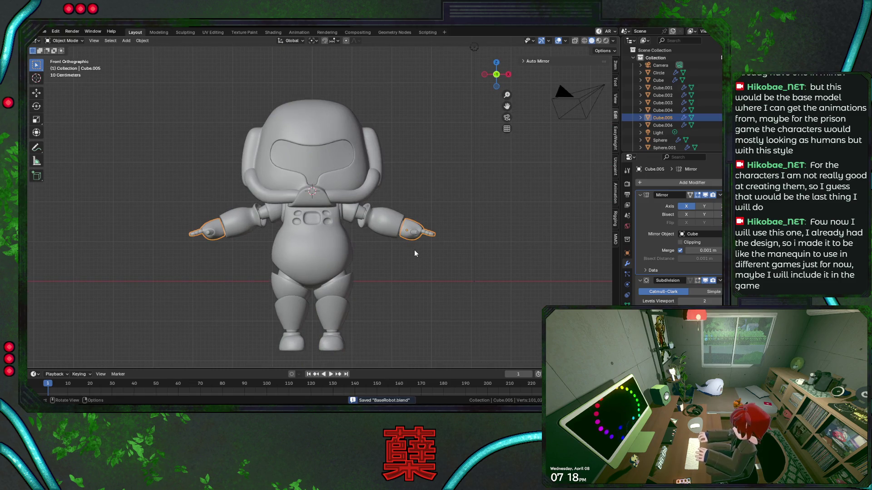
{"action": "scroll", "coordinate": [422, 258], "scroll_direction": "up", "scroll_amount": 3}
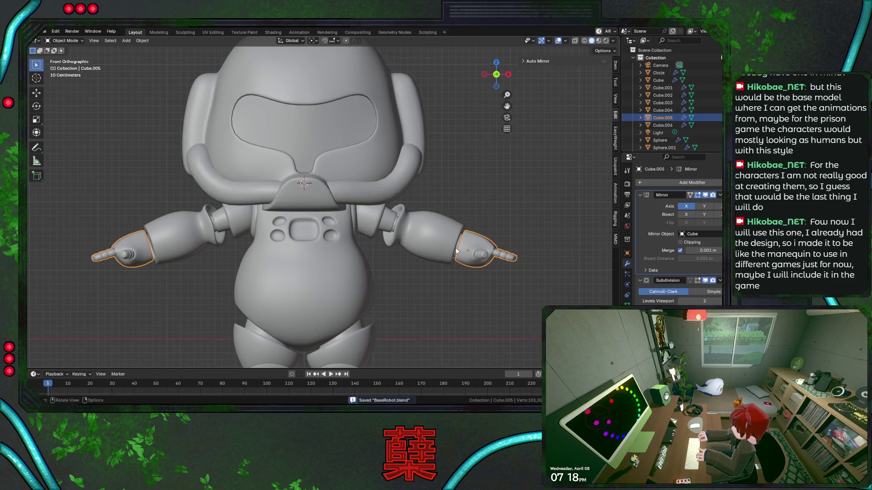
{"action": "left_click", "coordinate": [457, 245]}
Step: Switch to wireframe and select the elbow, forearm and shoulder pieces in turn
{"action": "key", "text": "h"}
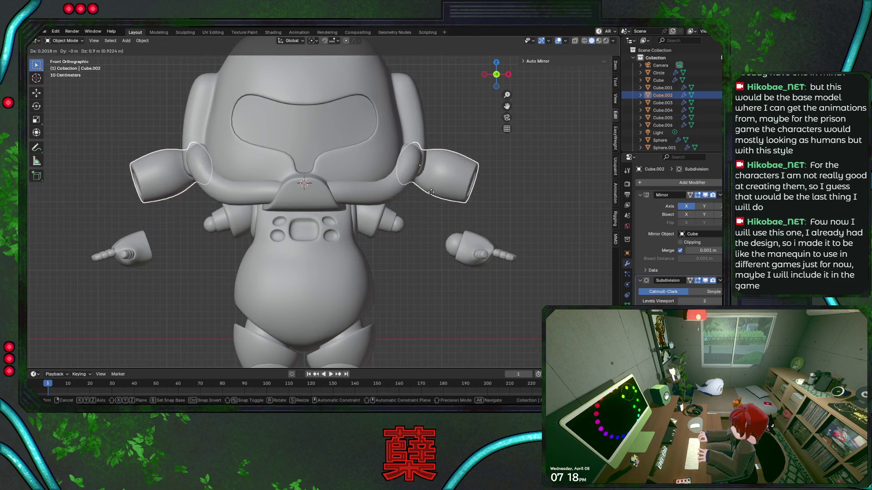
{"action": "key", "text": "alt+h"}
{"action": "key", "text": "shift+z"}
{"action": "left_click", "coordinate": [456, 245]}
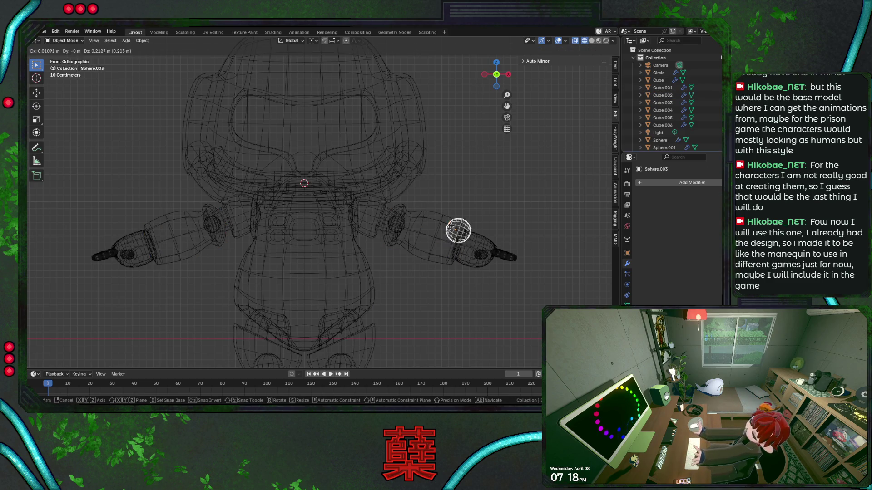
{"action": "left_click", "coordinate": [440, 234]}
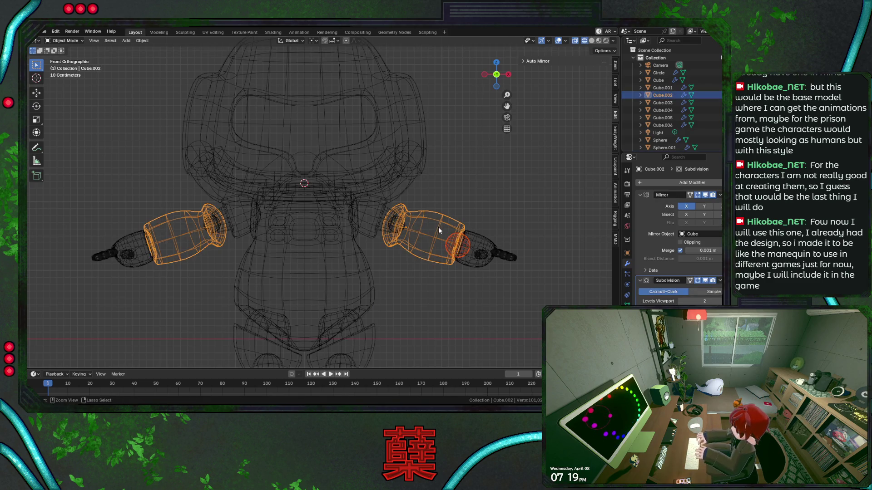
{"action": "left_click", "coordinate": [399, 222]}
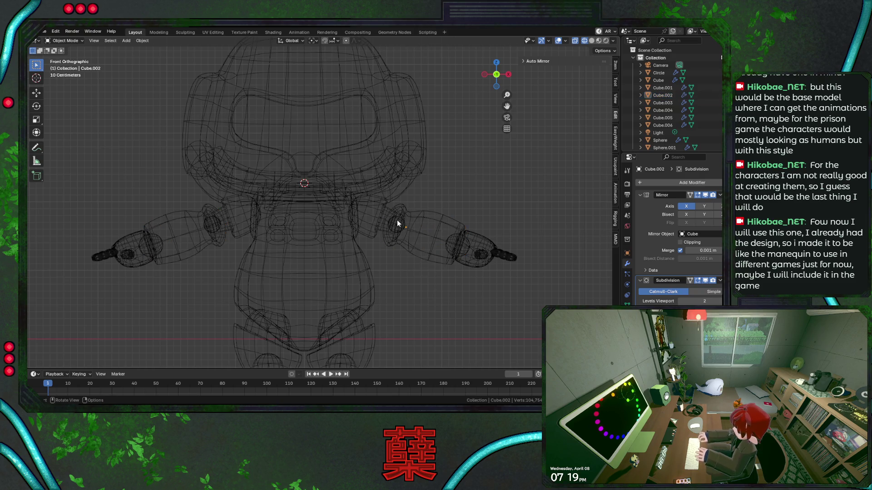
{"action": "left_click", "coordinate": [393, 220]}
Step: Select the torso, thigh and lower-leg pieces, save, and enlarge the Outliner area
{"action": "left_click", "coordinate": [346, 249]}
{"action": "scroll", "coordinate": [361, 305], "scroll_direction": "down", "scroll_amount": 1}
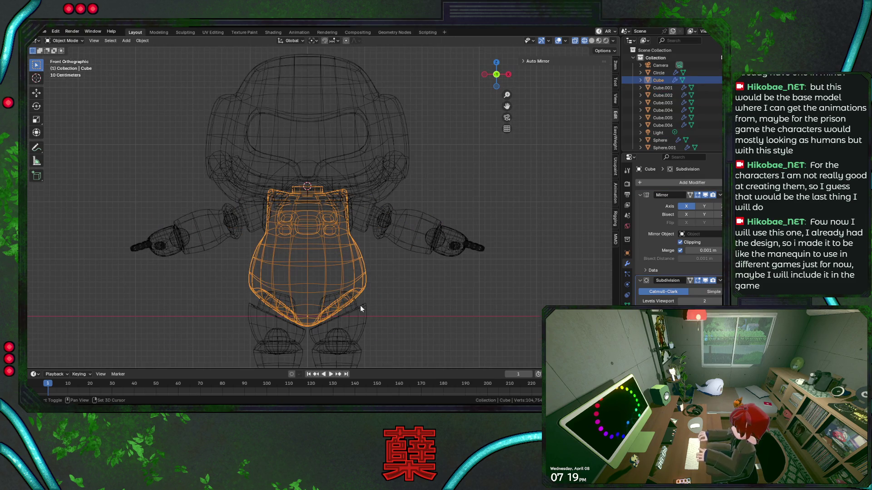
{"action": "middle_click_drag", "start_coordinate": [396, 338], "coordinate": [392, 253], "text": "shift"}
{"action": "left_click", "coordinate": [355, 251]}
{"action": "left_click", "coordinate": [352, 276]}
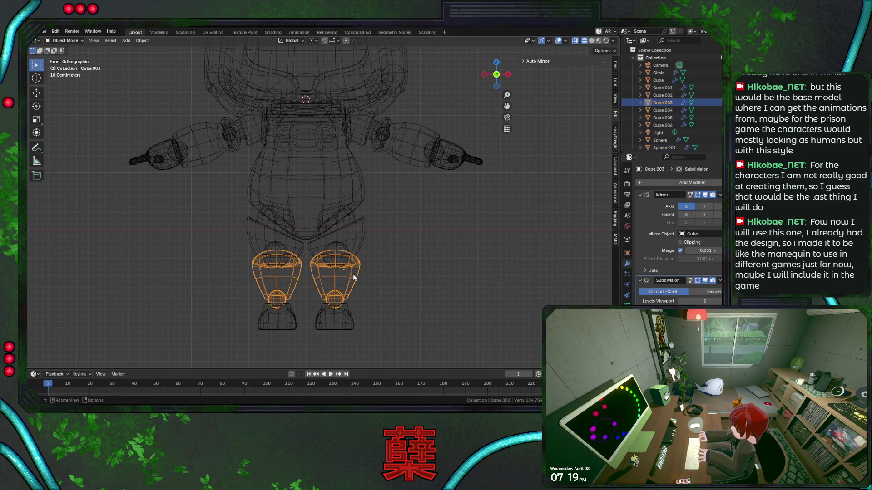
{"action": "key", "text": "ctrl+s"}
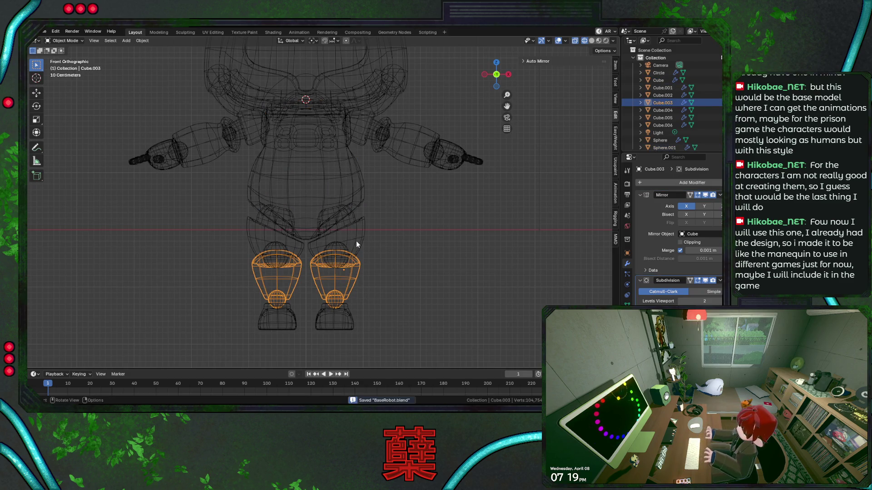
{"action": "left_click", "coordinate": [356, 240]}
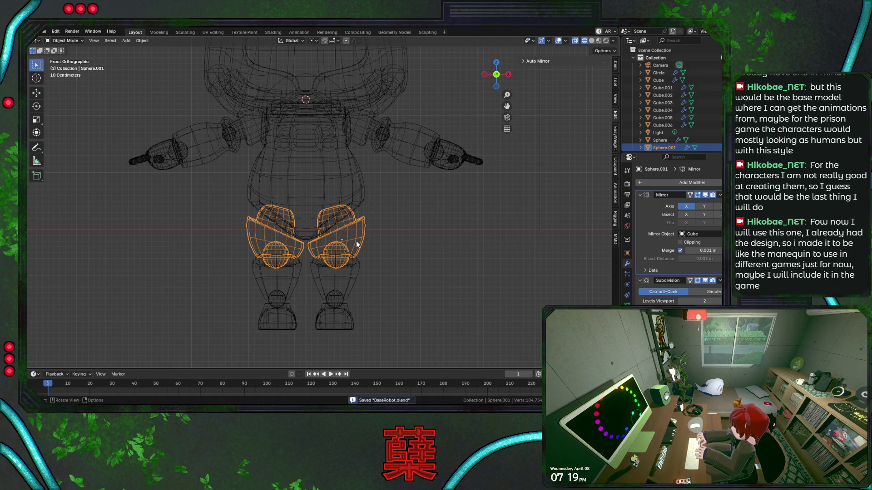
{"action": "scroll", "coordinate": [359, 233], "scroll_direction": "down", "scroll_amount": 1}
{"action": "scroll", "coordinate": [359, 228], "scroll_direction": "down", "scroll_amount": 1}
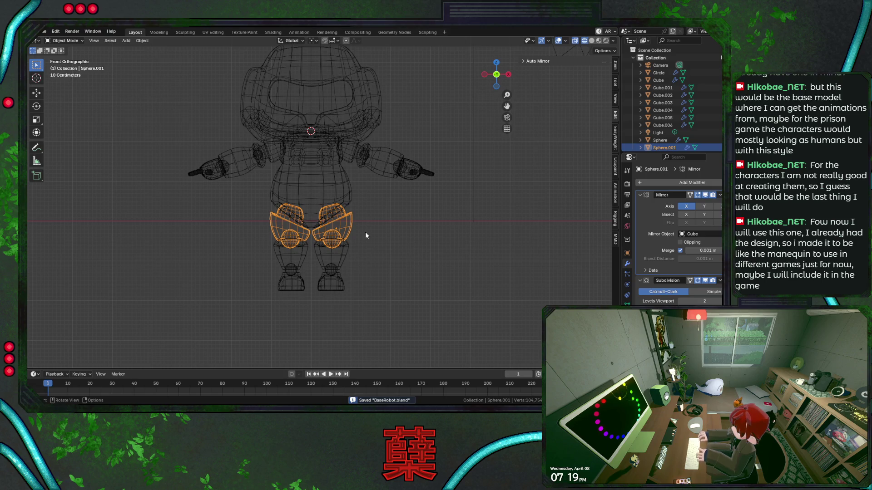
{"action": "scroll", "coordinate": [366, 235], "scroll_direction": "up", "scroll_amount": 1}
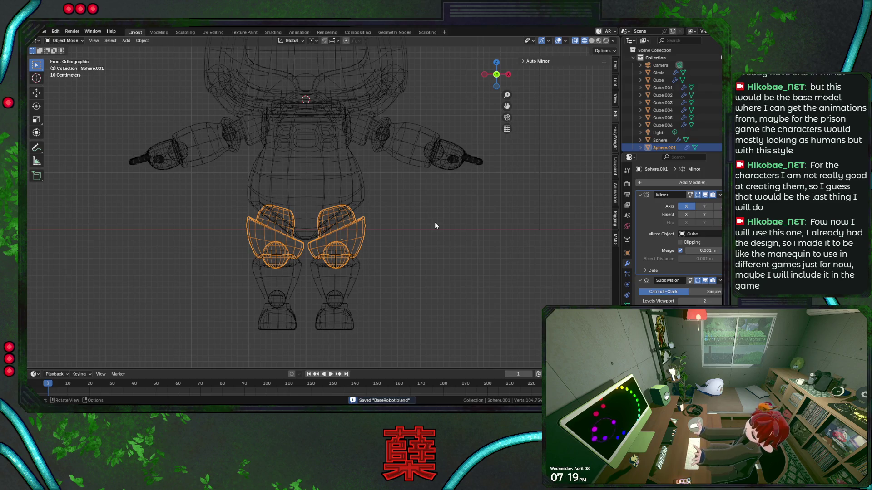
{"action": "left_click_drag", "start_coordinate": [644, 154], "coordinate": [650, 189]}
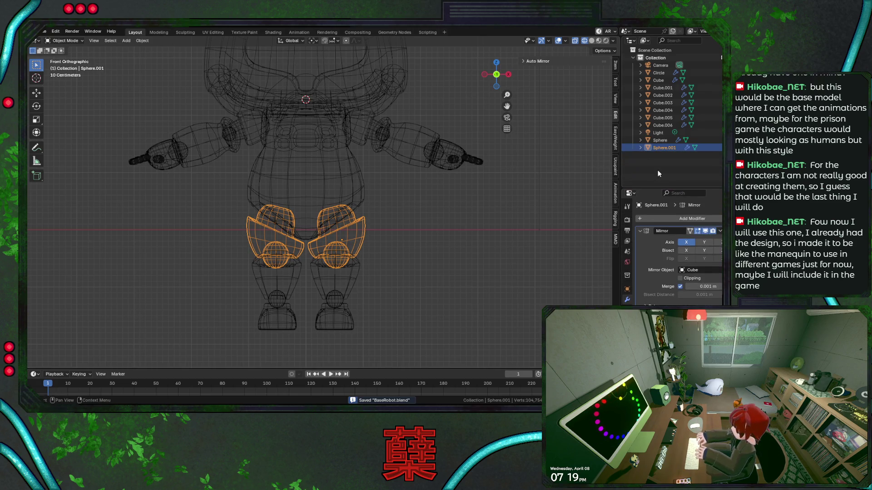
Step: Create a new collection in the Outliner and name it Lights
{"action": "right_click", "coordinate": [658, 169]}
{"action": "left_click", "coordinate": [656, 169]}
{"action": "double_click", "coordinate": [661, 157]}
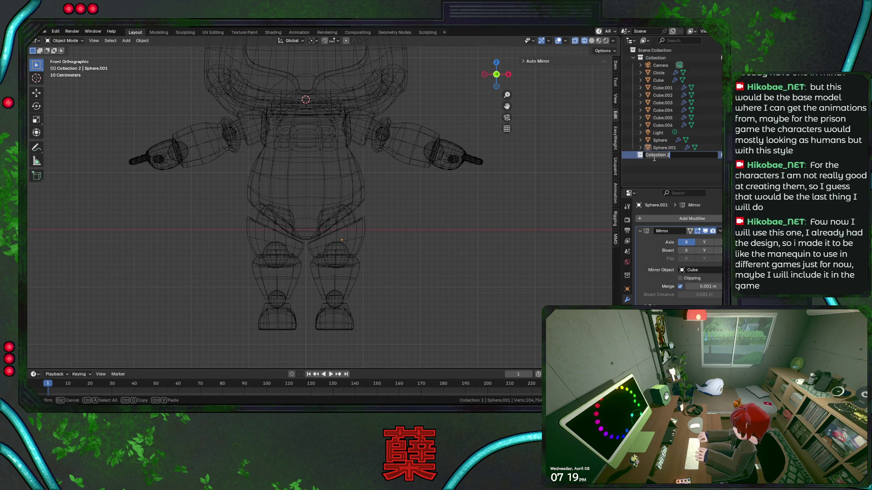
{"action": "key", "text": "BackSpace"}
{"action": "type", "text": "Lights"}
{"action": "key", "text": "Return"}
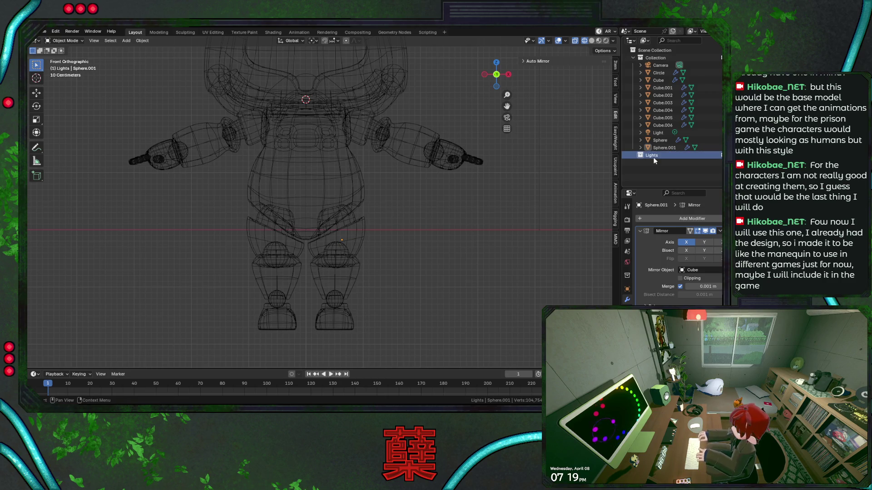
Step: Move the Camera and Light into Lights and rename the main collection to Robot
{"action": "left_click", "coordinate": [660, 65]}
{"action": "left_click", "coordinate": [657, 132], "text": "ctrl"}
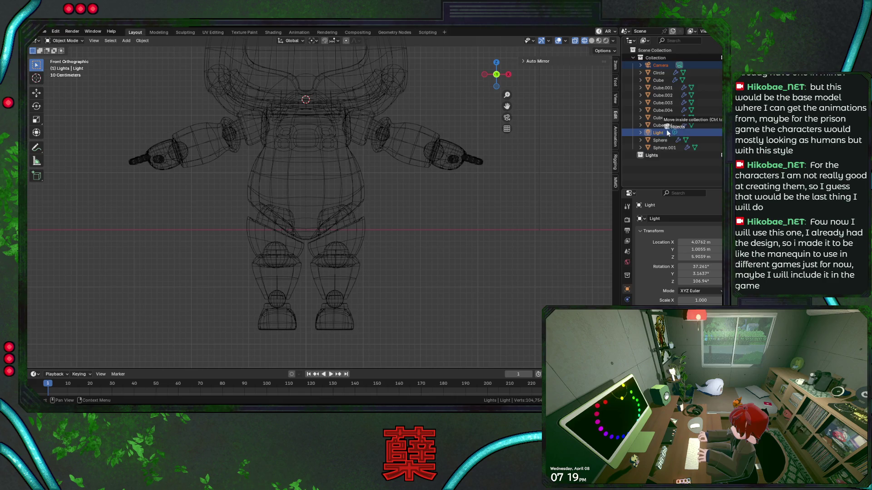
{"action": "left_click_drag", "start_coordinate": [658, 65], "coordinate": [658, 156]}
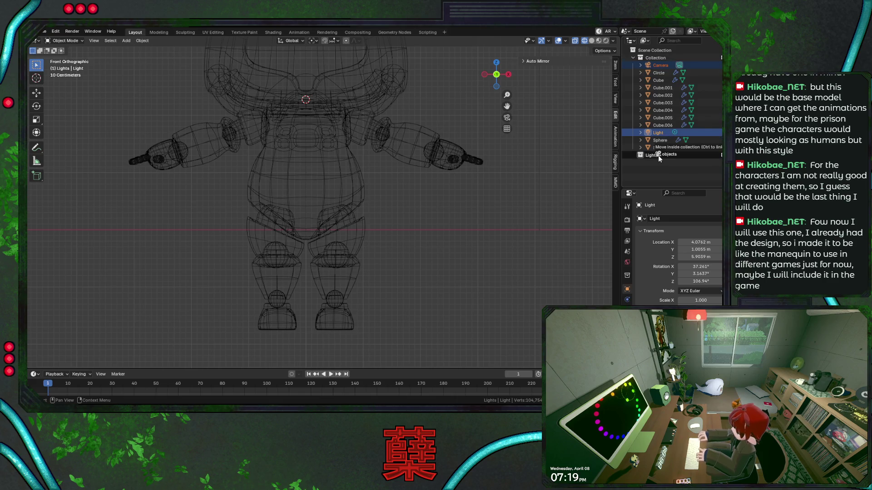
{"action": "double_click", "coordinate": [664, 58]}
{"action": "type", "text": "Robot"}
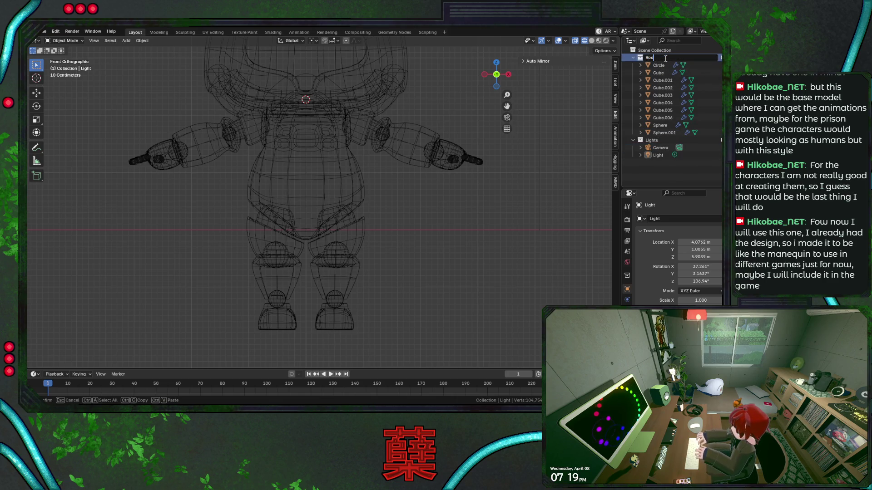
{"action": "key", "text": "Return"}
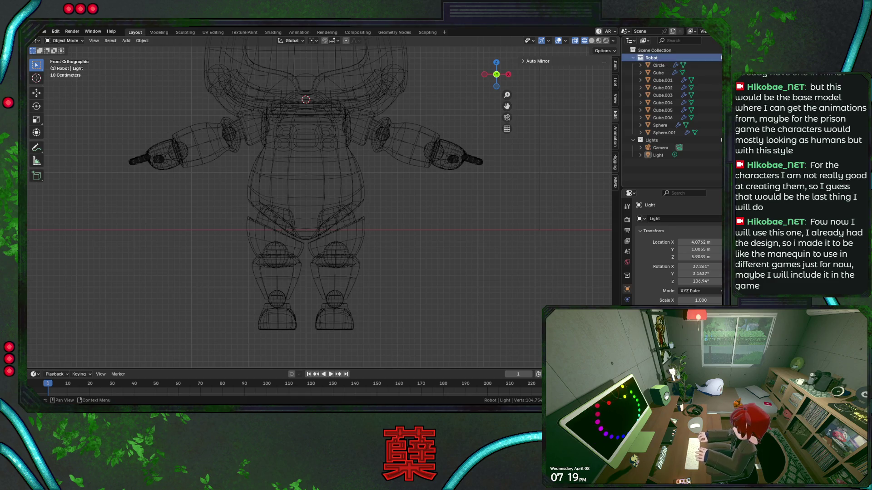
Step: Activate the scene collection and select the hand, forearm, shoulder and torso pieces to check them
{"action": "left_click", "coordinate": [653, 51]}
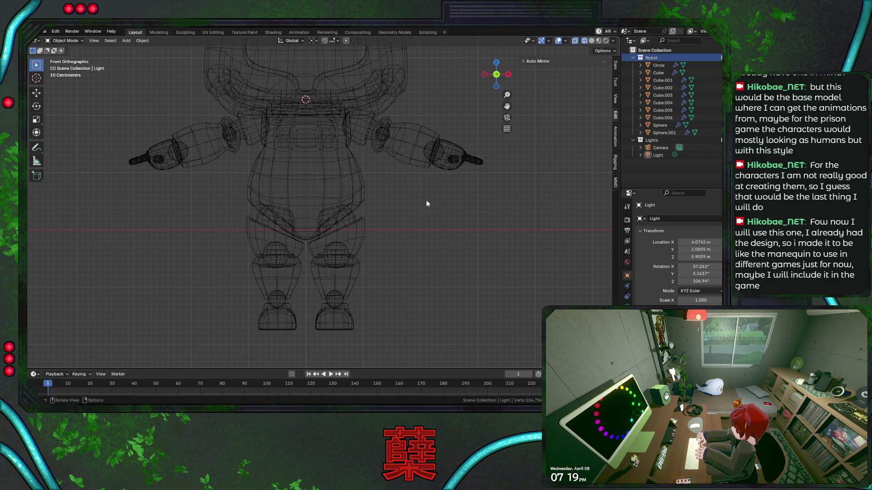
{"action": "left_click", "coordinate": [441, 155]}
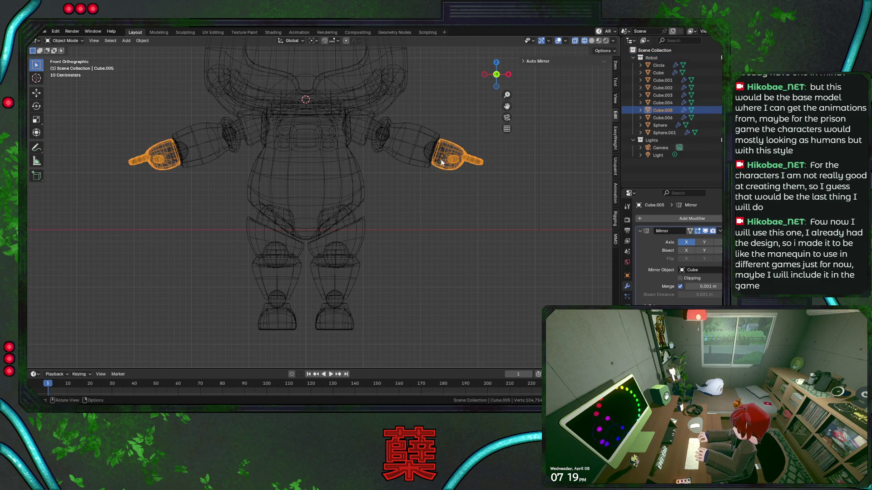
{"action": "left_click", "coordinate": [437, 161]}
{"action": "left_click", "coordinate": [374, 131]}
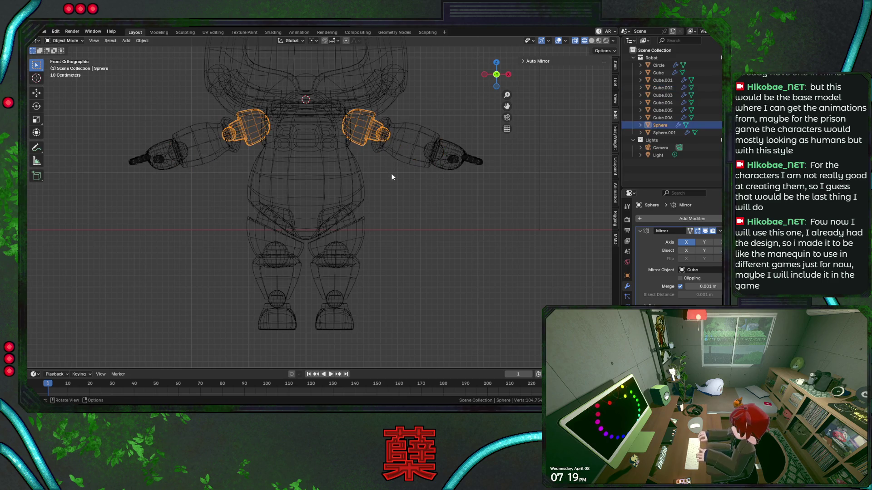
{"action": "left_click", "coordinate": [375, 173]}
{"action": "left_click_drag", "start_coordinate": [397, 215], "coordinate": [412, 238]}
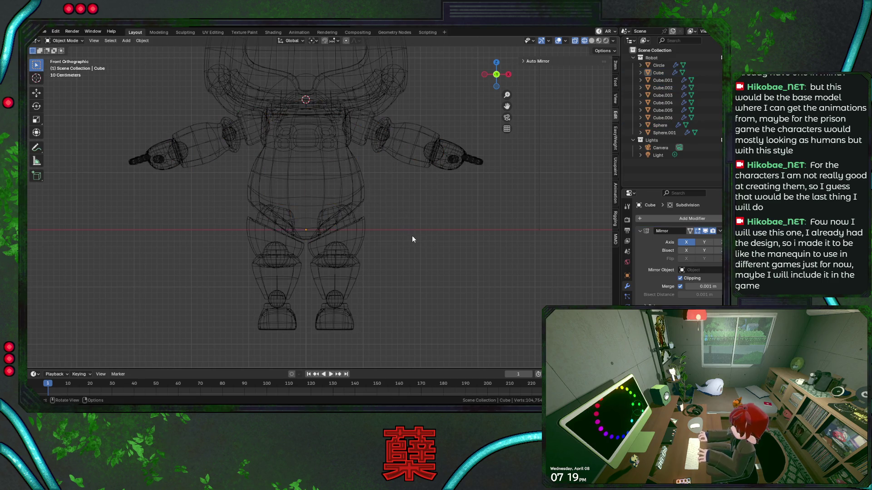
Step: Switch to solid shading, save the file and view the robot from the side
{"action": "key", "text": "shift+z"}
{"action": "key", "text": "ctrl+s"}
{"action": "left_click", "coordinate": [361, 240]}
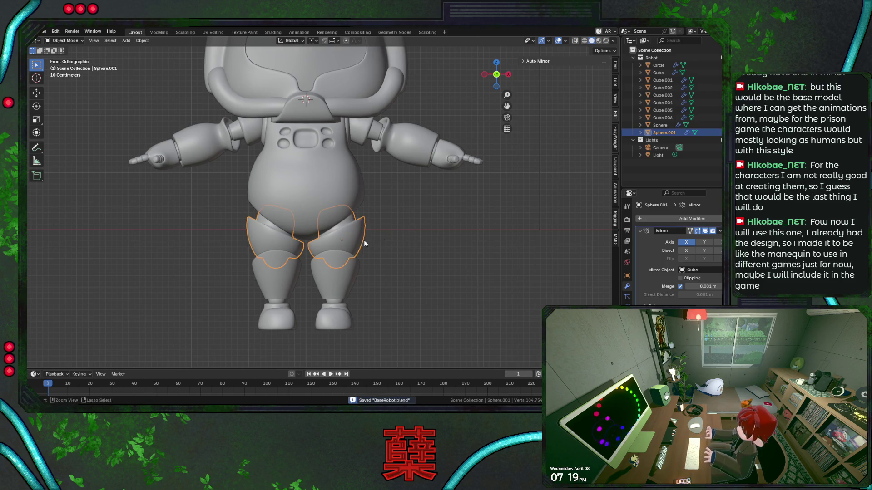
{"action": "middle_click_drag", "start_coordinate": [361, 240], "coordinate": [365, 243]}
{"action": "key", "text": "KP_3"}
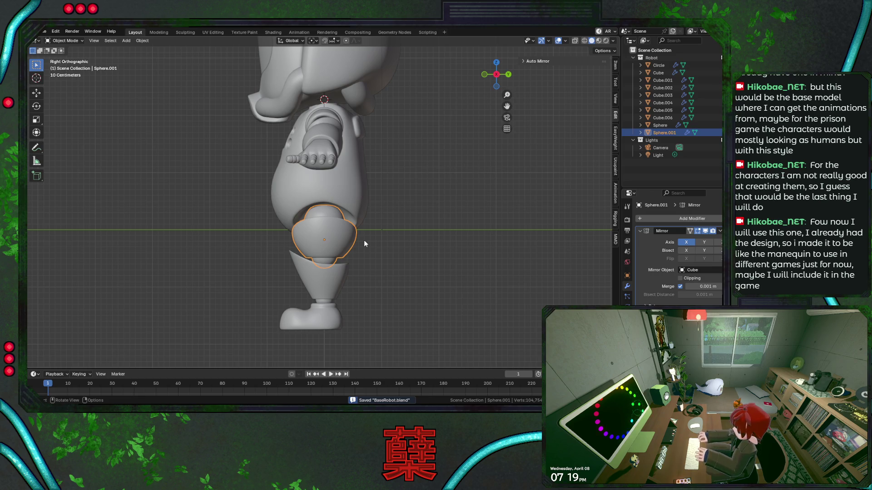
Step: Edit the foot Cube.004 in wireframe and select its bottom edge loop
{"action": "left_click", "coordinate": [337, 316]}
{"action": "key", "text": "Tab"}
{"action": "key", "text": "shift+z"}
{"action": "left_click_drag", "start_coordinate": [278, 329], "coordinate": [368, 341]}
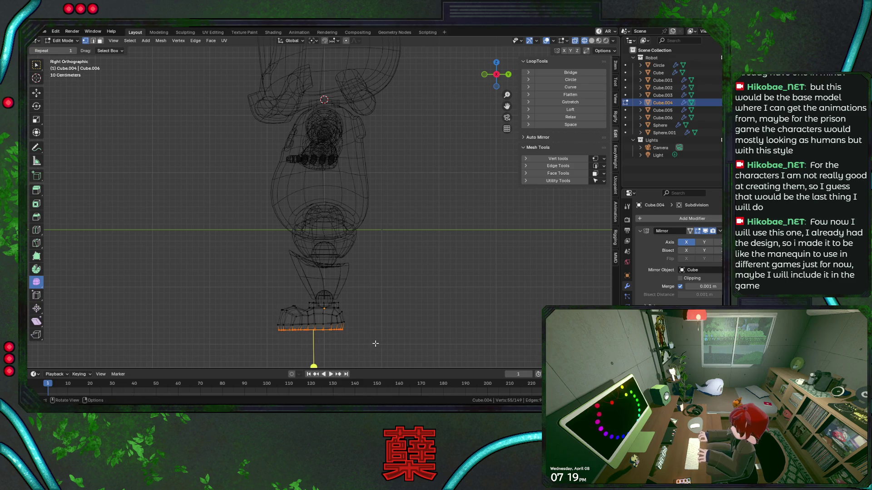
Step: Flatten the sole loop with LoopTools, leave Edit Mode and select all robot parts
{"action": "left_click", "coordinate": [571, 94]}
{"action": "scroll", "coordinate": [366, 274], "scroll_direction": "down", "scroll_amount": 5, "text": "shift"}
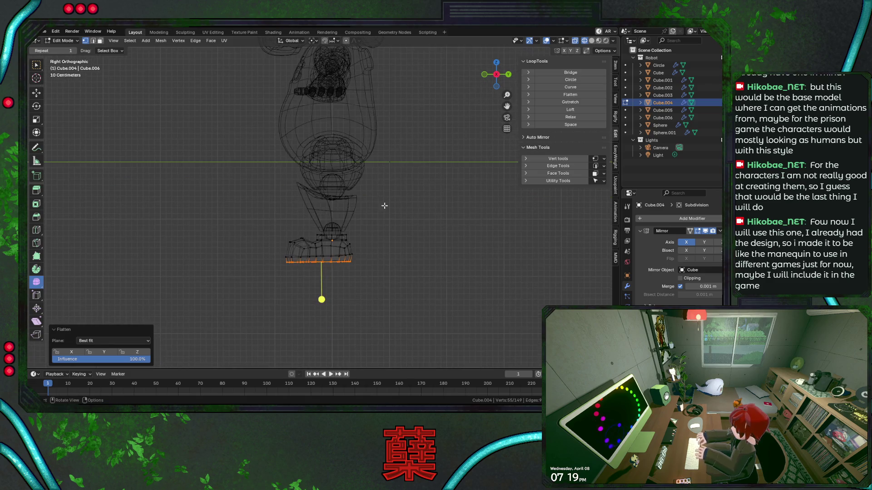
{"action": "scroll", "coordinate": [371, 266], "scroll_direction": "up", "scroll_amount": 3}
{"action": "key", "text": "a"}
{"action": "key", "text": "Tab"}
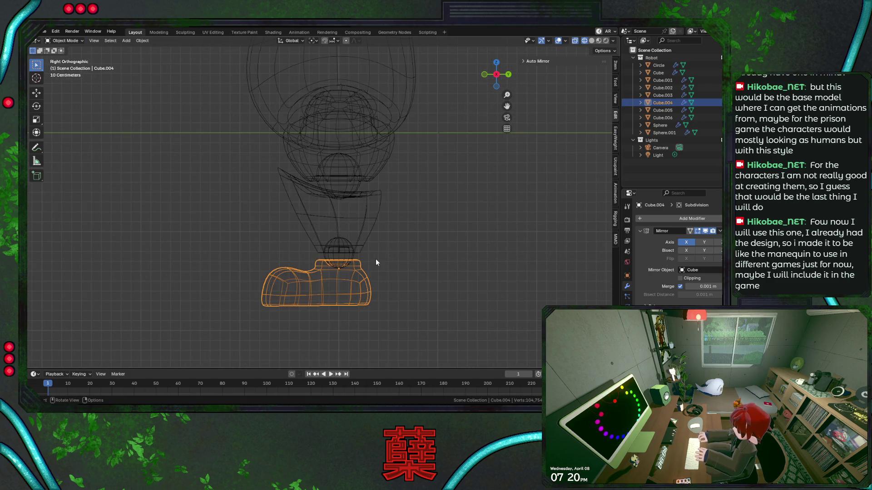
{"action": "scroll", "coordinate": [376, 259], "scroll_direction": "down", "scroll_amount": 4}
{"action": "middle_click_drag", "start_coordinate": [376, 259], "coordinate": [376, 237], "text": "shift"}
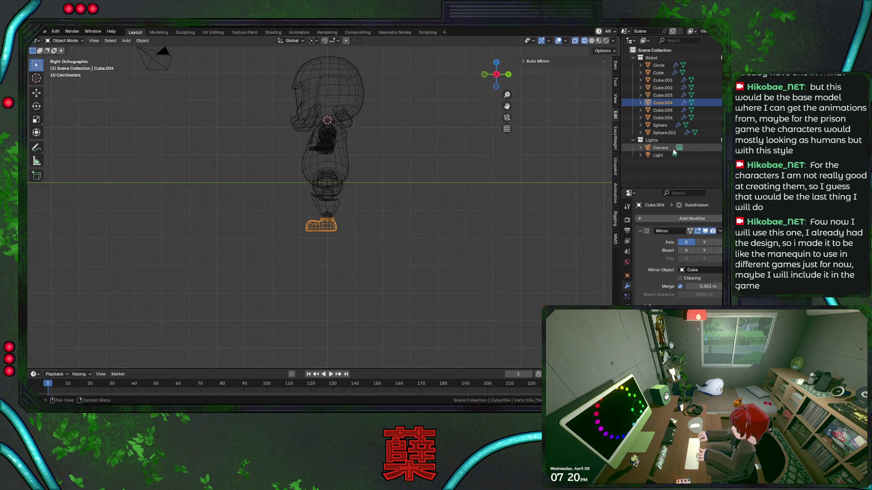
{"action": "left_click", "coordinate": [642, 40]}
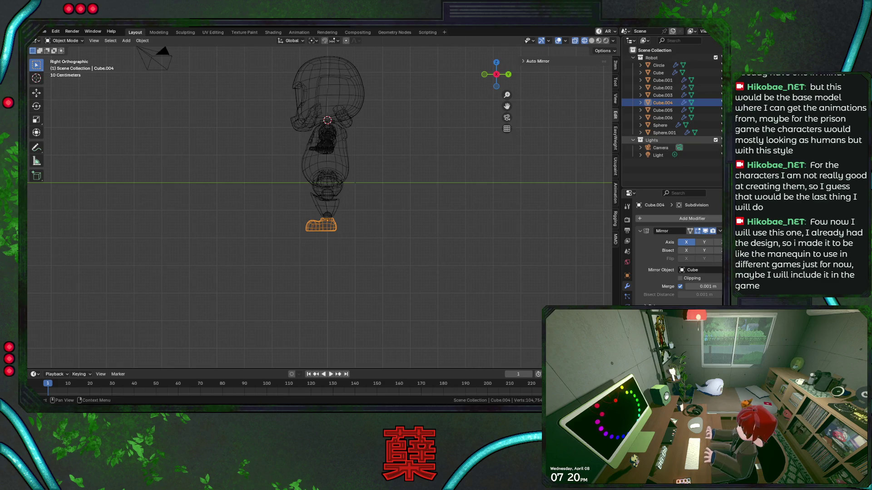
{"action": "key", "text": "a"}
Step: Raise the whole robot straight up along Z, cancelling a second vertical move
{"action": "key", "text": "g"}
{"action": "key", "text": "z"}
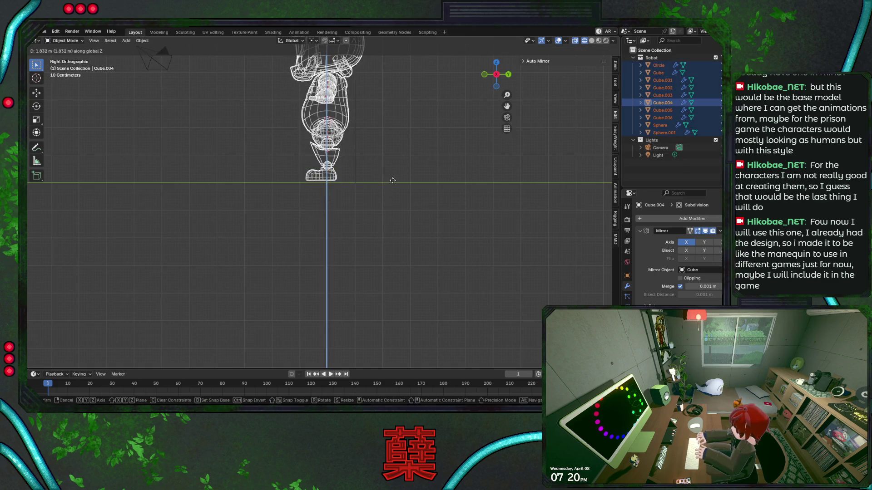
{"action": "left_click", "coordinate": [395, 185]}
{"action": "scroll", "coordinate": [371, 188], "scroll_direction": "up", "scroll_amount": 2}
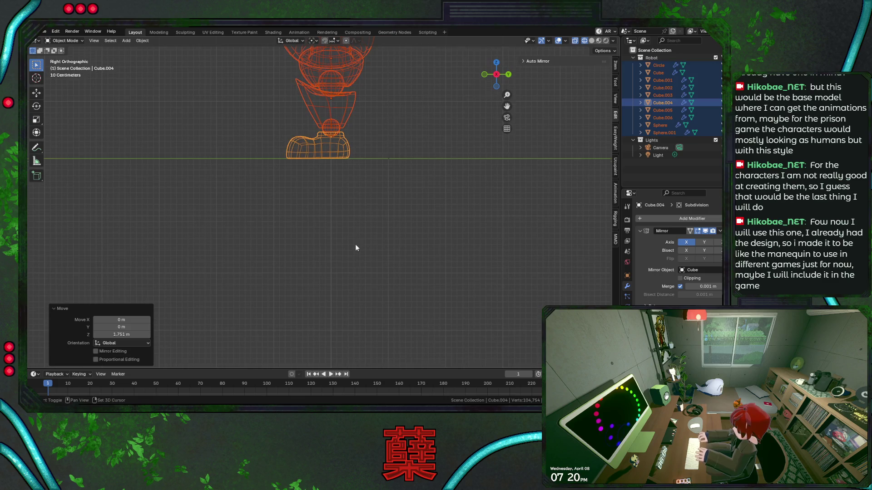
{"action": "scroll", "coordinate": [355, 248], "scroll_direction": "up", "scroll_amount": 2}
{"action": "middle_click_drag", "start_coordinate": [372, 208], "coordinate": [367, 242]}
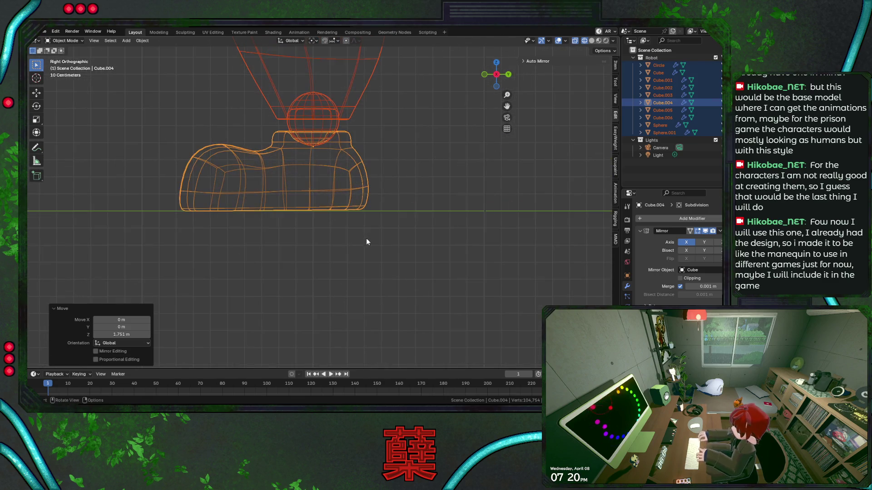
{"action": "key", "text": "g"}
{"action": "key", "text": "z"}
{"action": "left_click", "coordinate": [368, 238]}
Step: Select the sole vertices and rotate them level, checking front and side views
{"action": "key", "text": "Tab"}
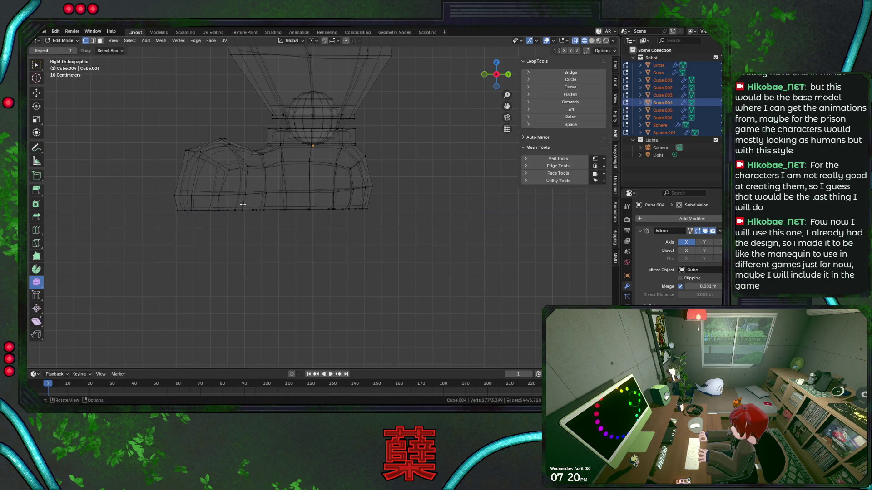
{"action": "left_click_drag", "start_coordinate": [182, 203], "coordinate": [412, 221]}
{"action": "key", "text": "r"}
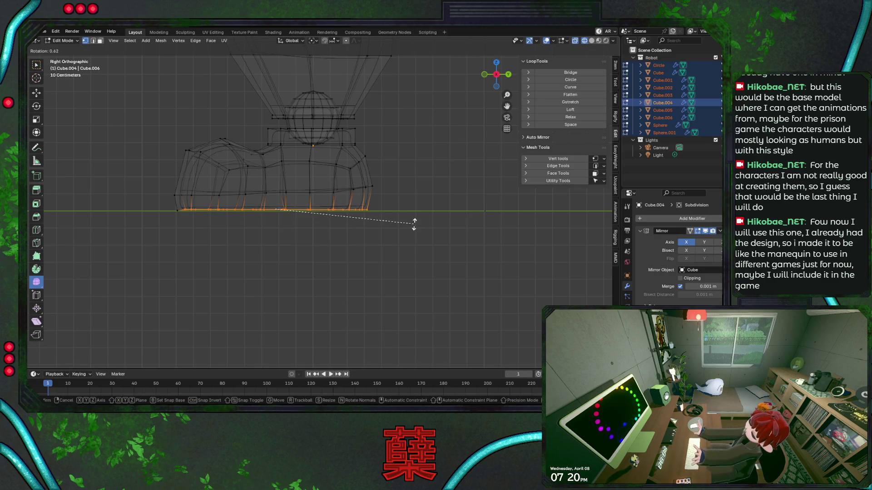
{"action": "key", "text": "Escape"}
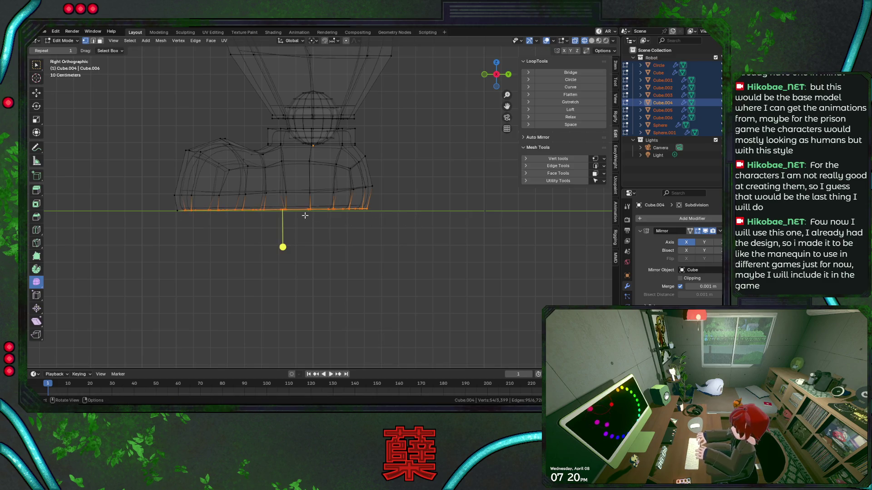
{"action": "left_click_drag", "start_coordinate": [164, 203], "coordinate": [208, 212]}
{"action": "key", "text": "r"}
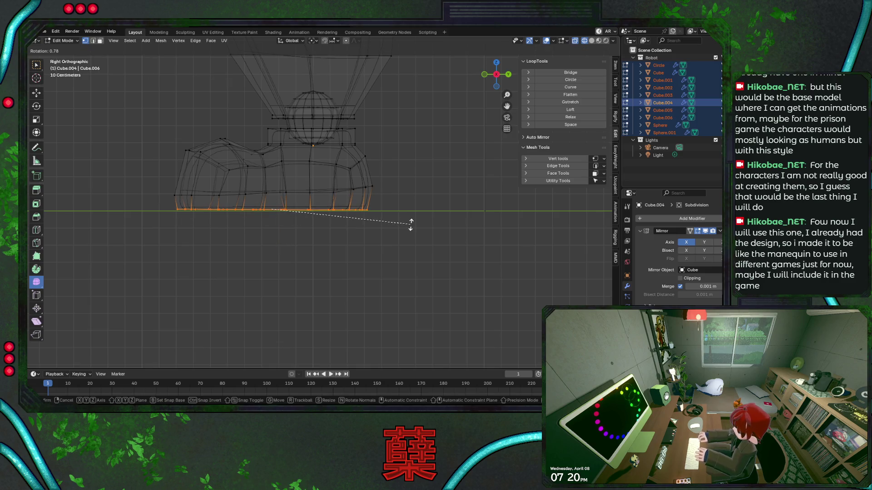
{"action": "left_click", "coordinate": [410, 223]}
{"action": "key", "text": "r"}
{"action": "key", "text": "Escape"}
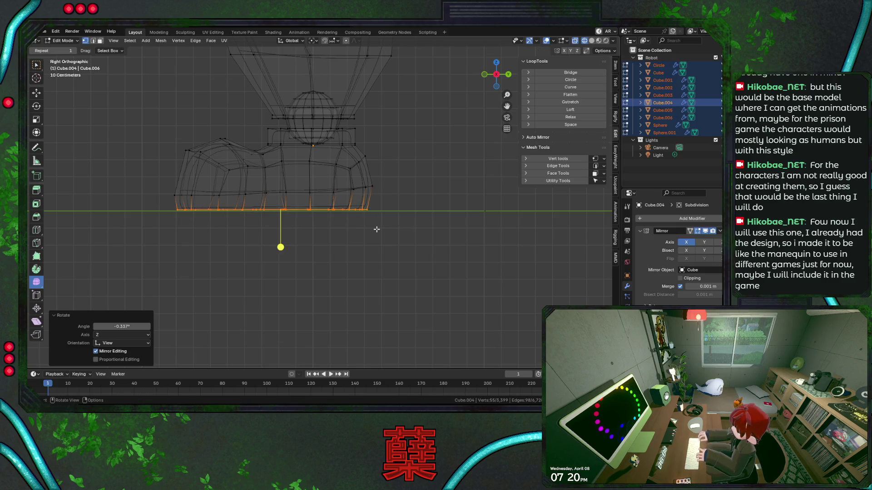
{"action": "key", "text": "KP_1"}
{"action": "key", "text": "r"}
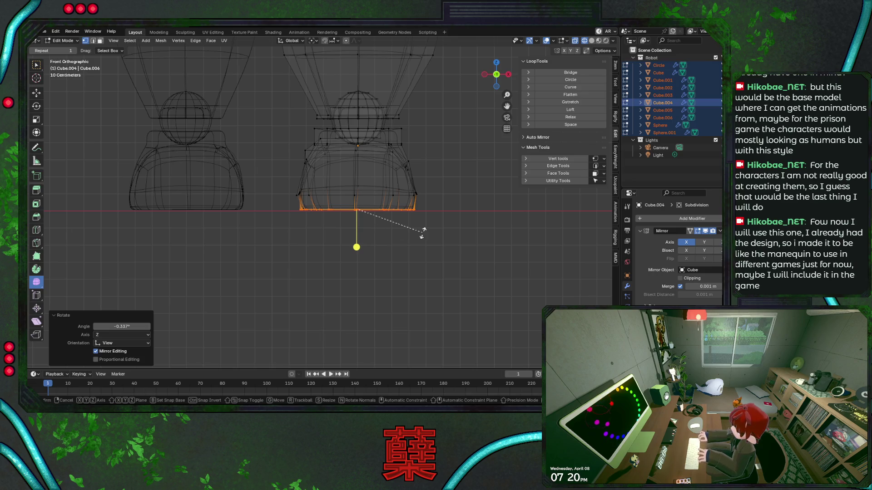
{"action": "key", "text": "Escape"}
{"action": "key", "text": "KP_3"}
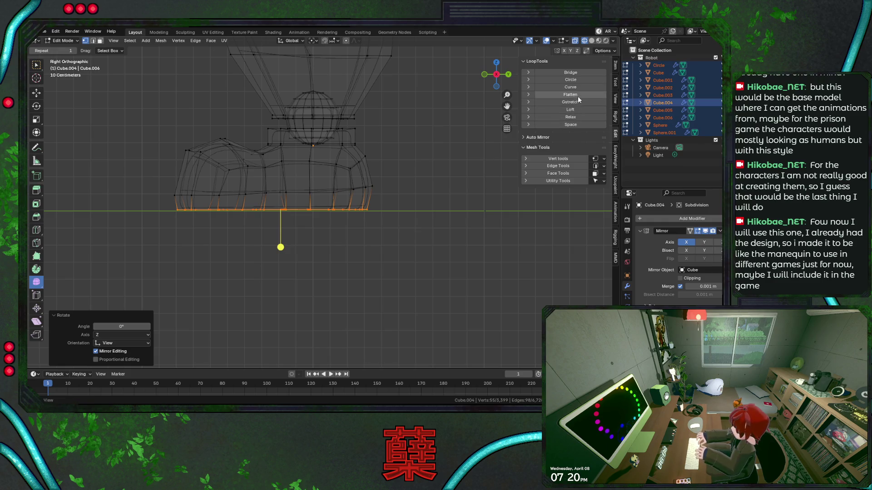
Step: Flatten the sole loop with LoopTools, return to Object Mode in solid shading and save
{"action": "left_click", "coordinate": [571, 94]}
{"action": "key", "text": "g"}
{"action": "key", "text": "z"}
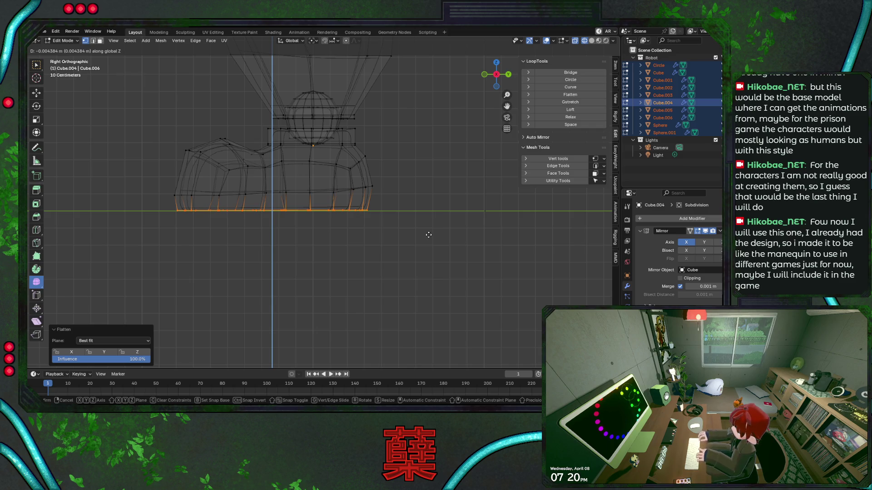
{"action": "key", "text": "Escape"}
{"action": "middle_click_drag", "start_coordinate": [379, 236], "coordinate": [377, 233], "text": "alt"}
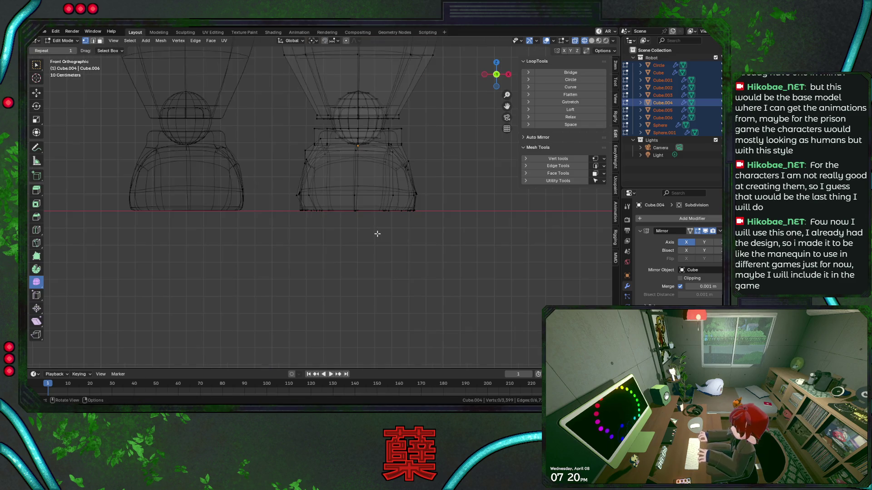
{"action": "key", "text": "Tab"}
{"action": "key", "text": "shift+z"}
{"action": "key", "text": "ctrl+s"}
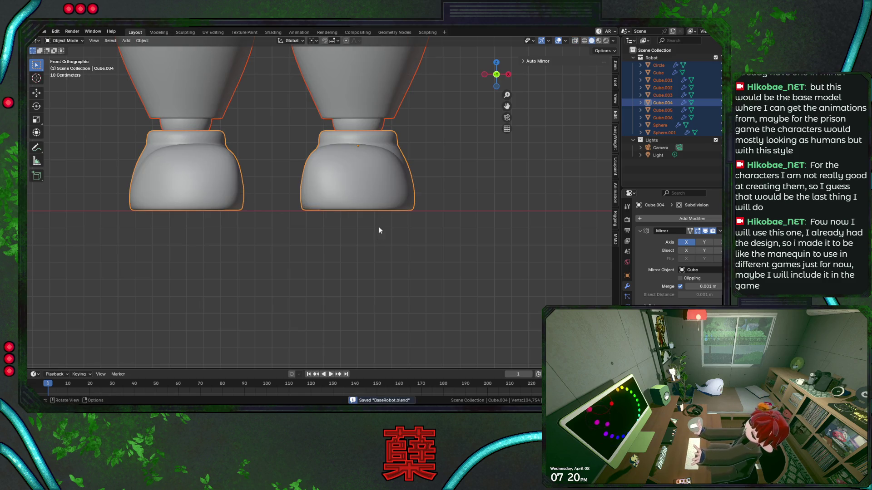
{"action": "scroll", "coordinate": [378, 218], "scroll_direction": "down", "scroll_amount": 3}
{"action": "scroll", "coordinate": [400, 220], "scroll_direction": "down", "scroll_amount": 1}
{"action": "scroll", "coordinate": [400, 259], "scroll_direction": "down", "scroll_amount": 2}
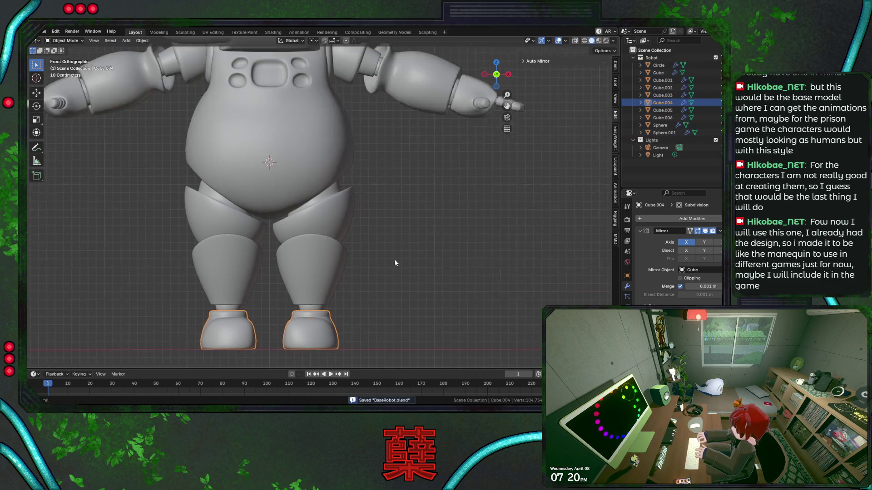
{"action": "scroll", "coordinate": [394, 310], "scroll_direction": "up", "scroll_amount": 2}
{"action": "scroll", "coordinate": [388, 265], "scroll_direction": "down", "scroll_amount": 5}
Step: Select the hip Sphere.001, leg Cube.003 and foot Cube.004 together in side view
{"action": "left_click_drag", "start_coordinate": [387, 255], "coordinate": [412, 269]}
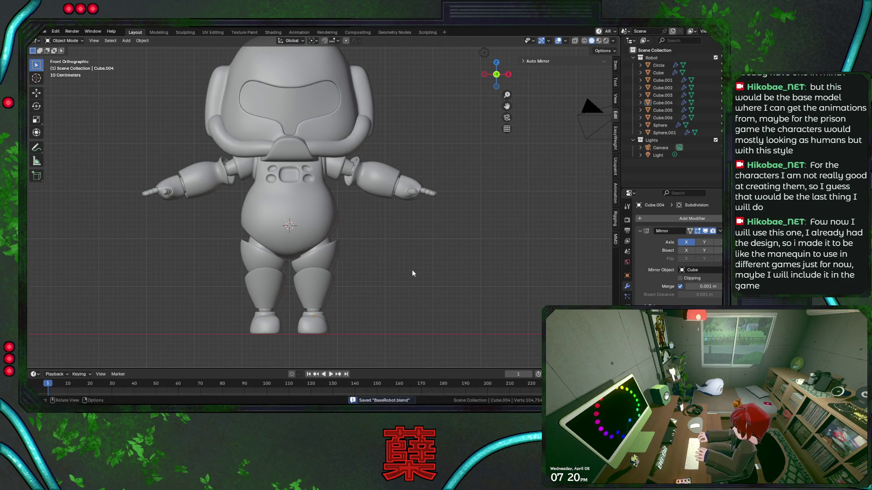
{"action": "middle_click_drag", "start_coordinate": [412, 270], "coordinate": [359, 165], "text": "alt"}
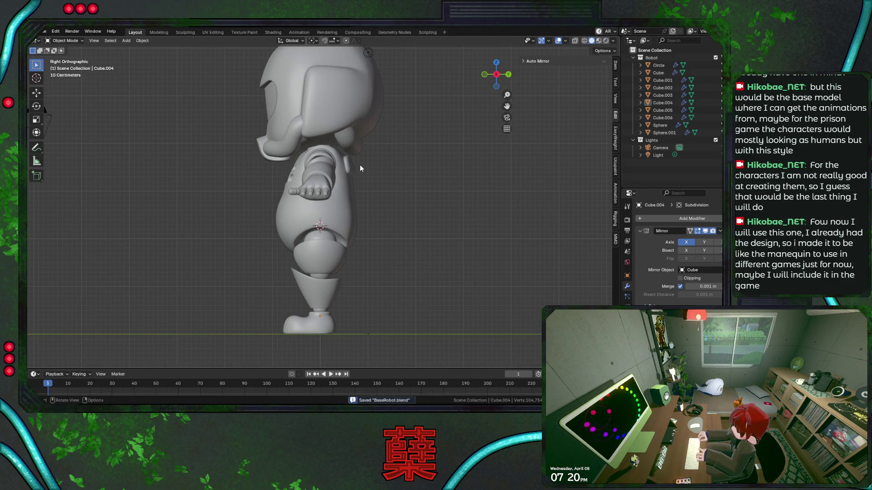
{"action": "left_click", "coordinate": [328, 258]}
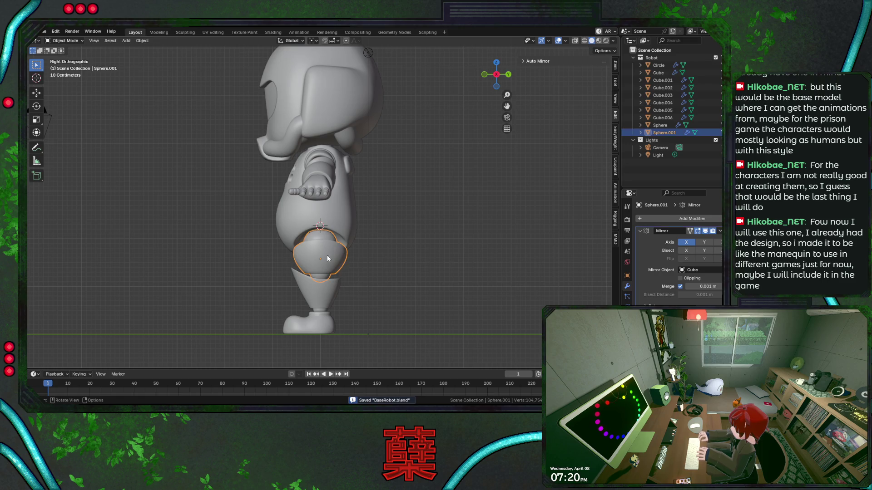
{"action": "left_click", "coordinate": [333, 290], "text": "shift"}
{"action": "left_click", "coordinate": [339, 319], "text": "shift"}
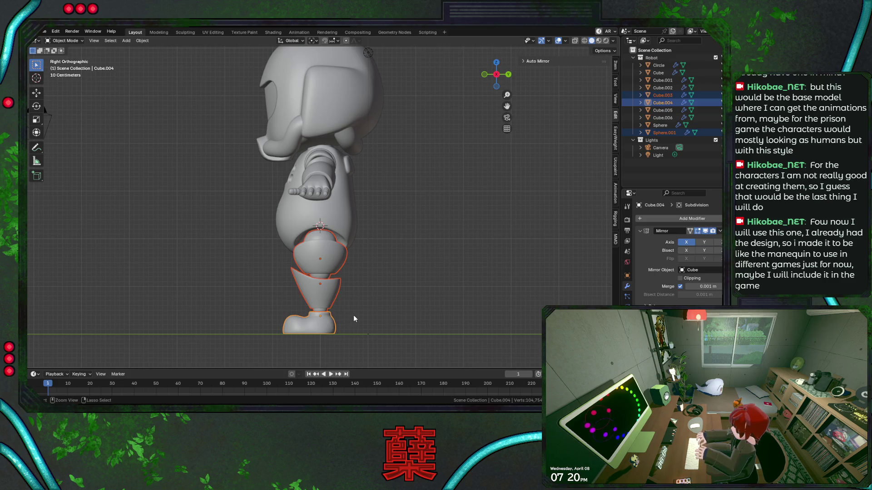
Step: Join the hip, leg and foot into Cube.004 and switch to front view
{"action": "key", "text": "ctrl+j"}
{"action": "left_click", "coordinate": [386, 238]}
{"action": "left_click", "coordinate": [357, 227]}
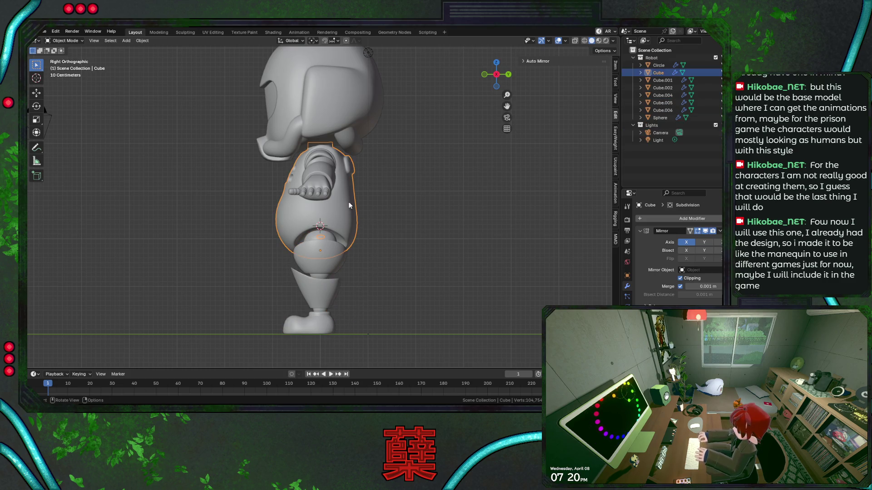
{"action": "key", "text": "KP_1"}
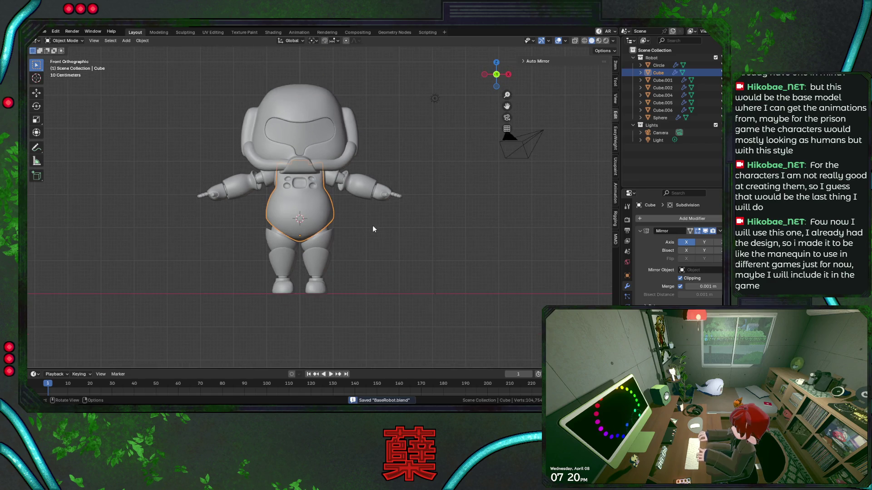
{"action": "middle_click_drag", "start_coordinate": [382, 240], "coordinate": [393, 239], "text": "shift"}
Step: Join the shoulder and arm pieces into Cube.002, deselect and save the file
{"action": "left_click", "coordinate": [363, 179]}
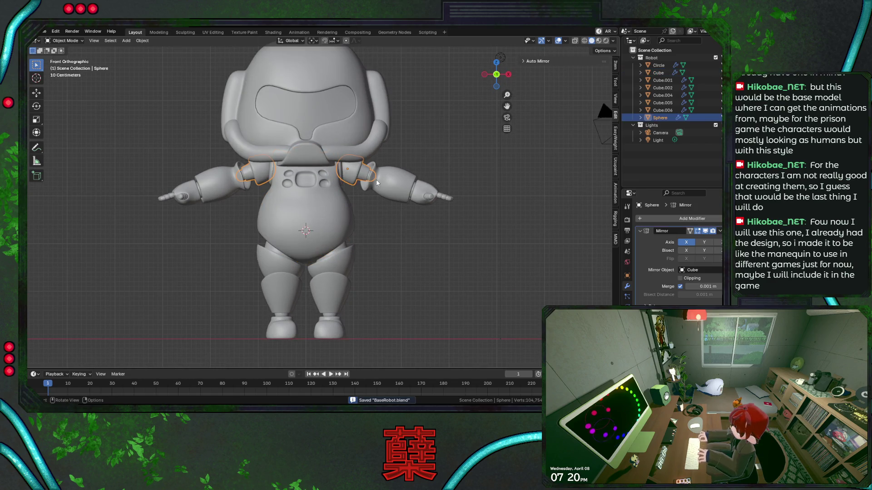
{"action": "left_click", "coordinate": [395, 186], "text": "shift"}
{"action": "left_click", "coordinate": [428, 198], "text": "shift"}
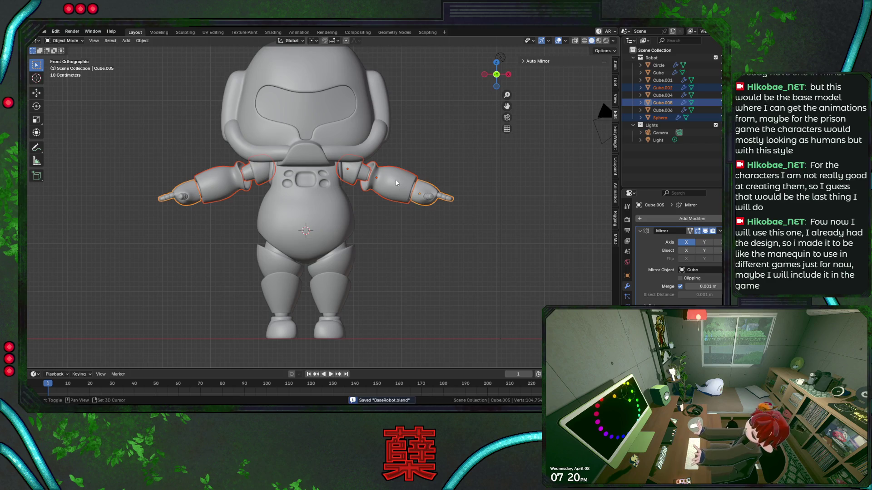
{"action": "left_click", "coordinate": [412, 230], "text": "shift"}
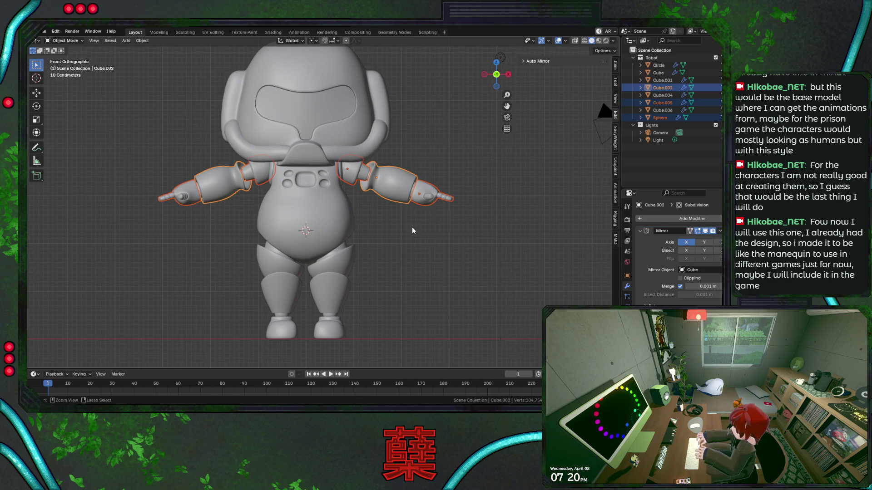
{"action": "key", "text": "ctrl+j"}
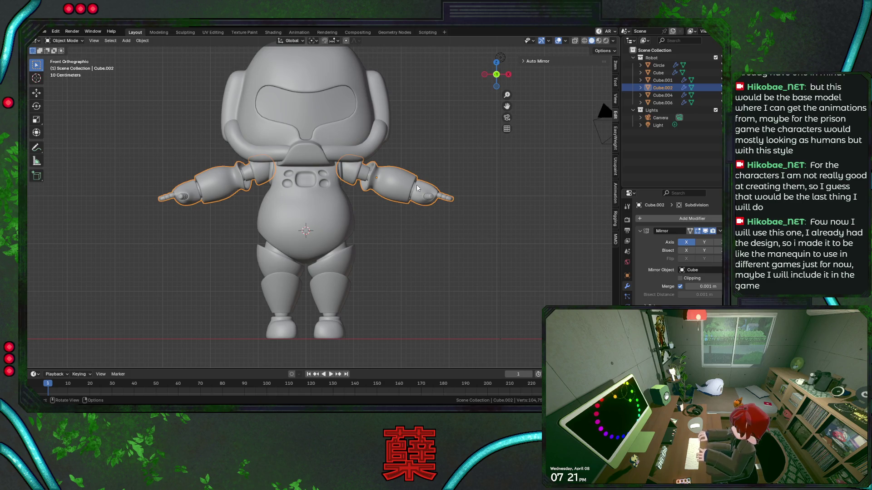
{"action": "key", "text": "alt+a"}
{"action": "key", "text": "ctrl+s"}
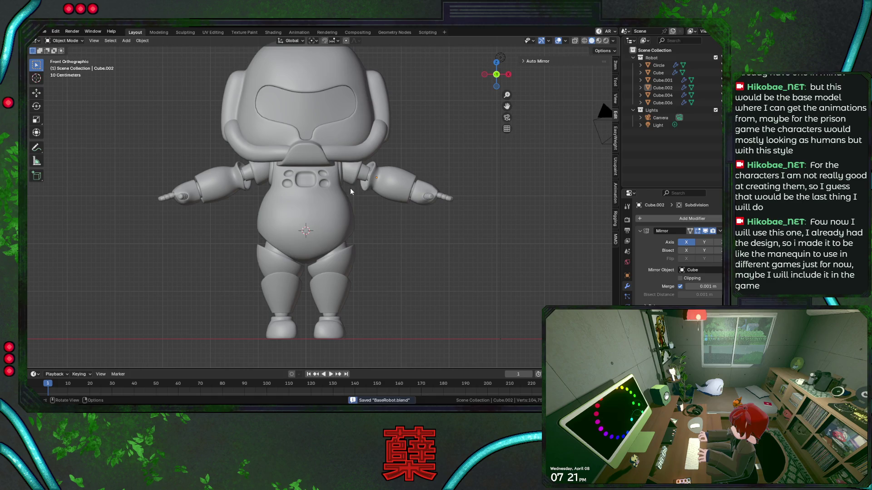
{"action": "left_click", "coordinate": [341, 208]}
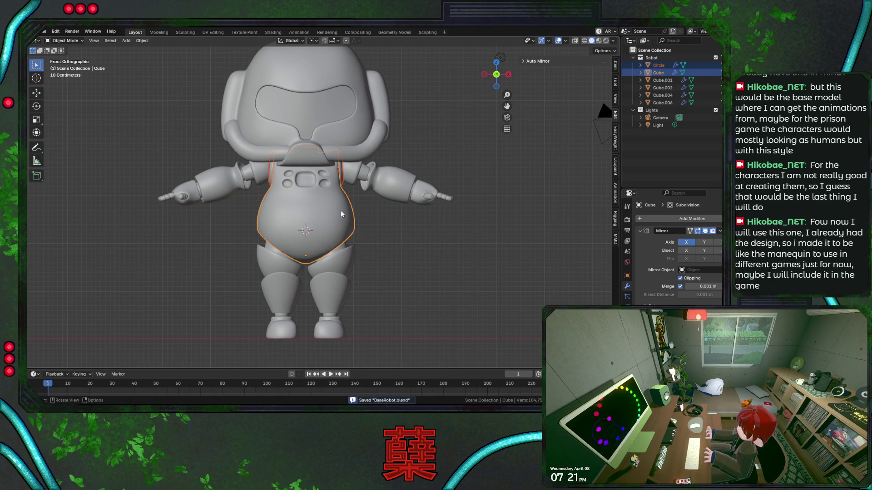
Step: Join the Circle piece into the torso Cube, test-rotating it twice and cancelling to verify
{"action": "key", "text": "ctrl+j"}
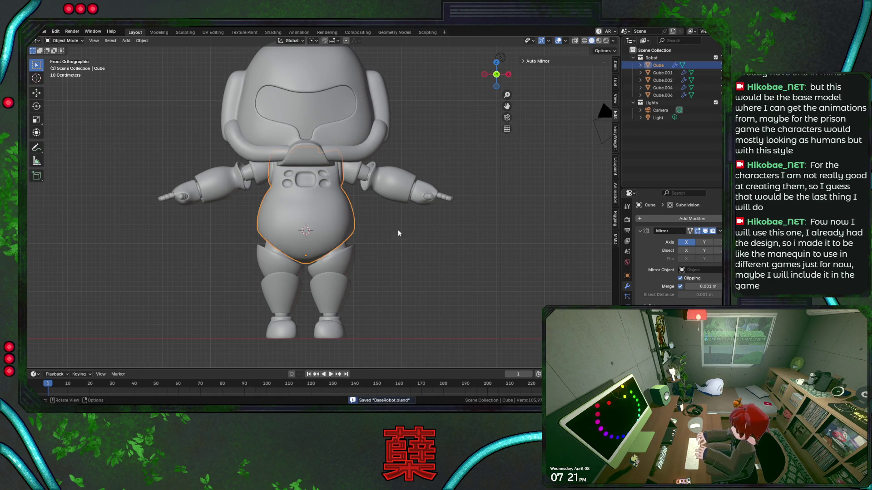
{"action": "key", "text": "r"}
{"action": "key", "text": "Escape"}
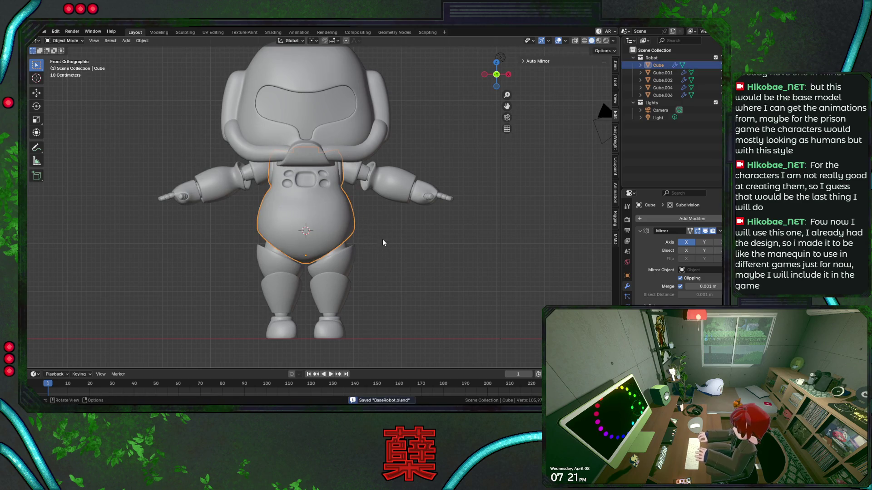
{"action": "left_click", "coordinate": [385, 249]}
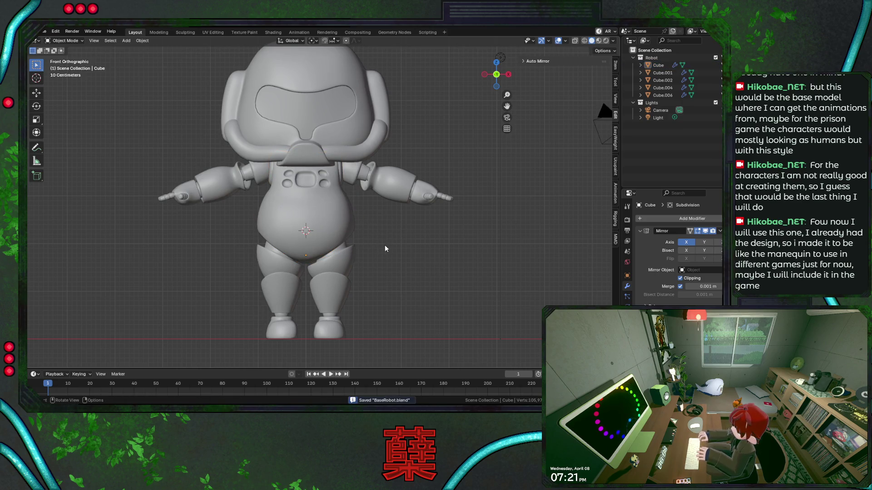
{"action": "left_click", "coordinate": [350, 223]}
{"action": "key", "text": "r"}
{"action": "key", "text": "Escape"}
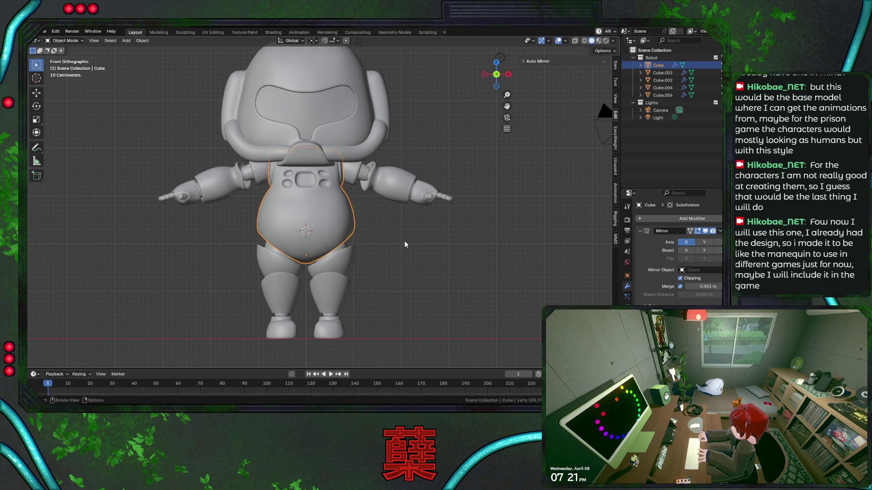
{"action": "left_click", "coordinate": [405, 244]}
Step: Inspect the legs, torso and head objects in turn to see which pieces remain separate
{"action": "left_click", "coordinate": [337, 274]}
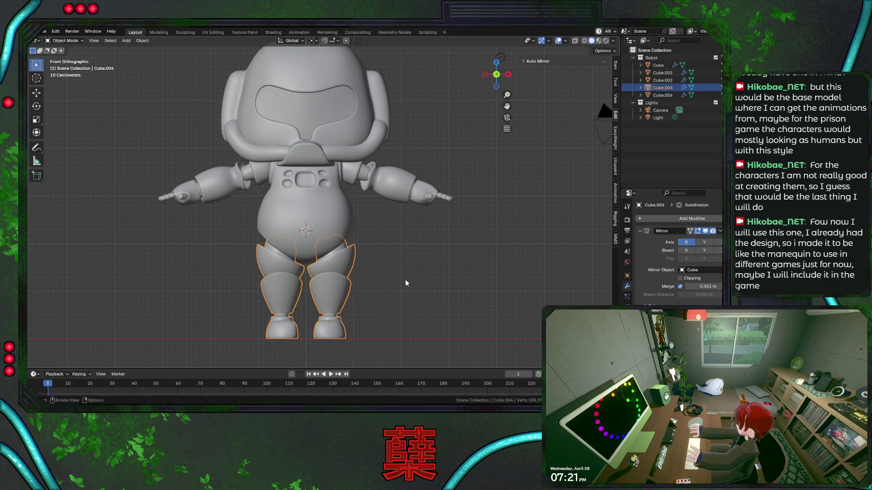
{"action": "left_click", "coordinate": [348, 228]}
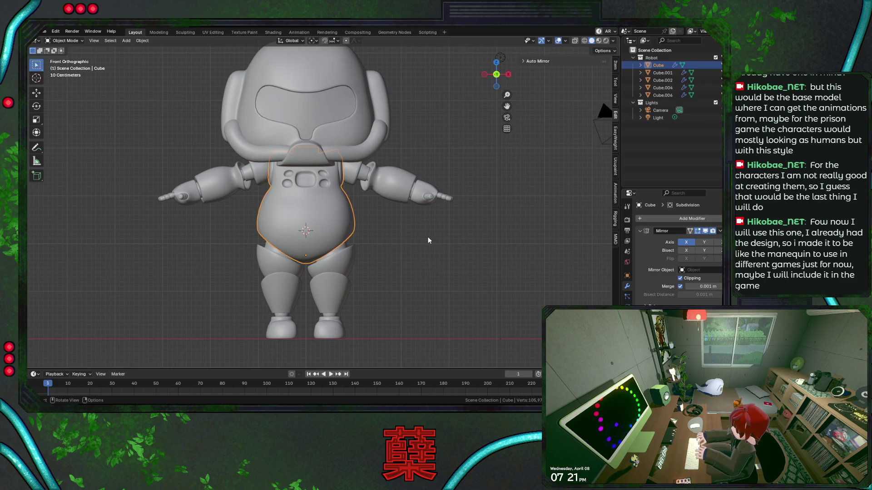
{"action": "left_click", "coordinate": [351, 266]}
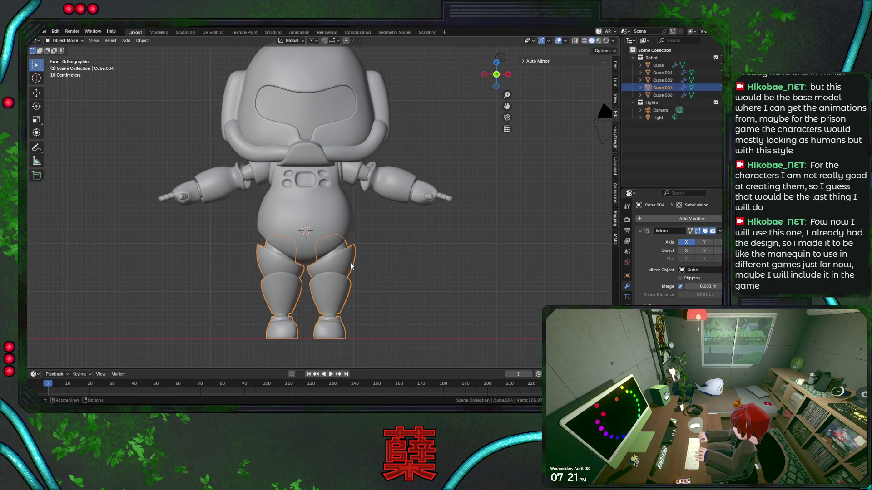
{"action": "left_click", "coordinate": [345, 149]}
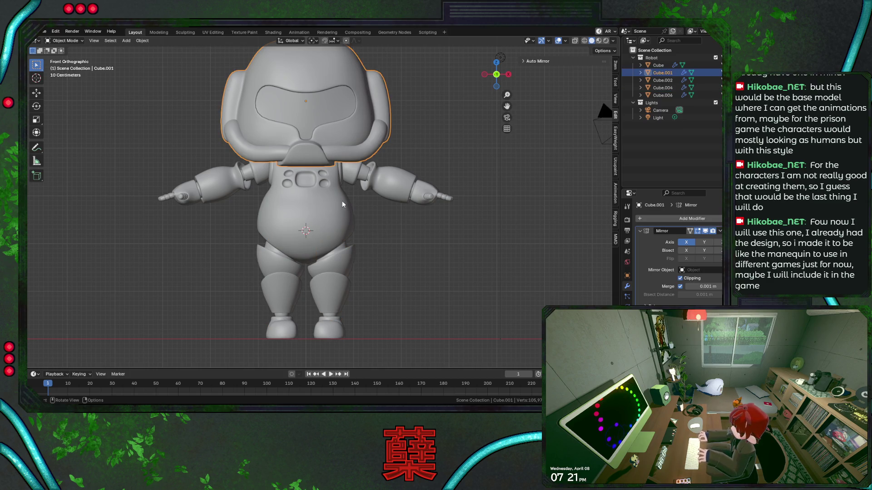
{"action": "scroll", "coordinate": [357, 218], "scroll_direction": "down", "scroll_amount": 1}
{"action": "left_click", "coordinate": [394, 250]}
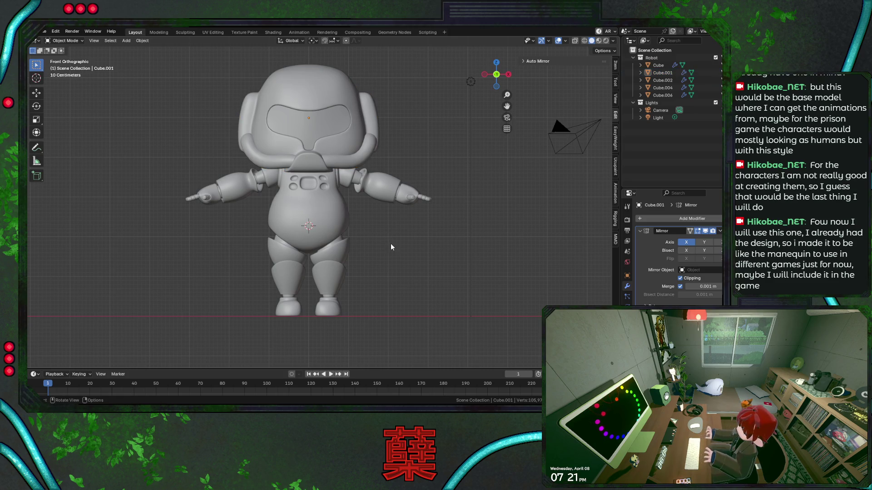
{"action": "left_click", "coordinate": [352, 157]}
{"action": "left_click", "coordinate": [378, 226]}
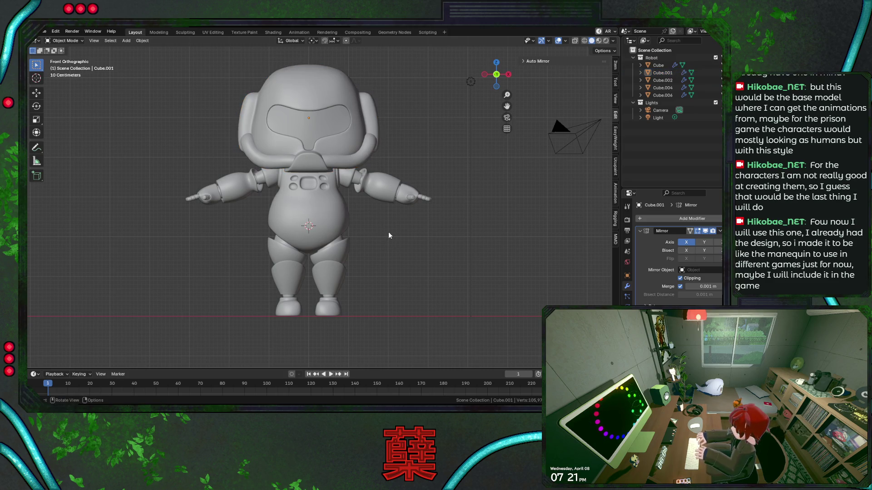
{"action": "scroll", "coordinate": [388, 235], "scroll_direction": "up", "scroll_amount": 1}
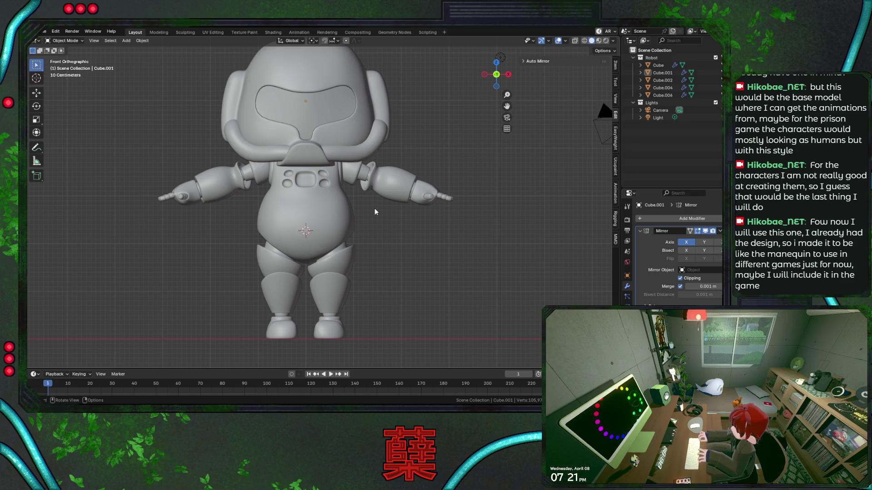
Step: Join head, arms, torso and legs with the legs active by mistake, then undo it
{"action": "left_click", "coordinate": [357, 145]}
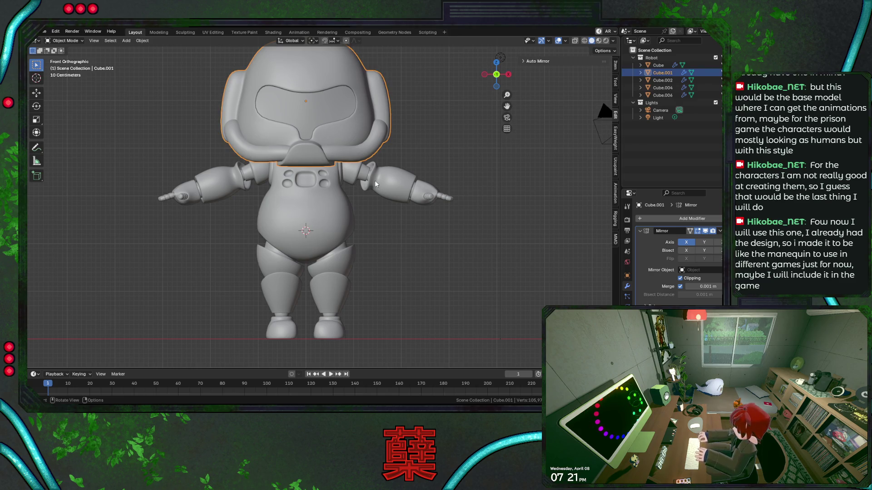
{"action": "left_click", "coordinate": [378, 184]}
{"action": "left_click", "coordinate": [358, 146]}
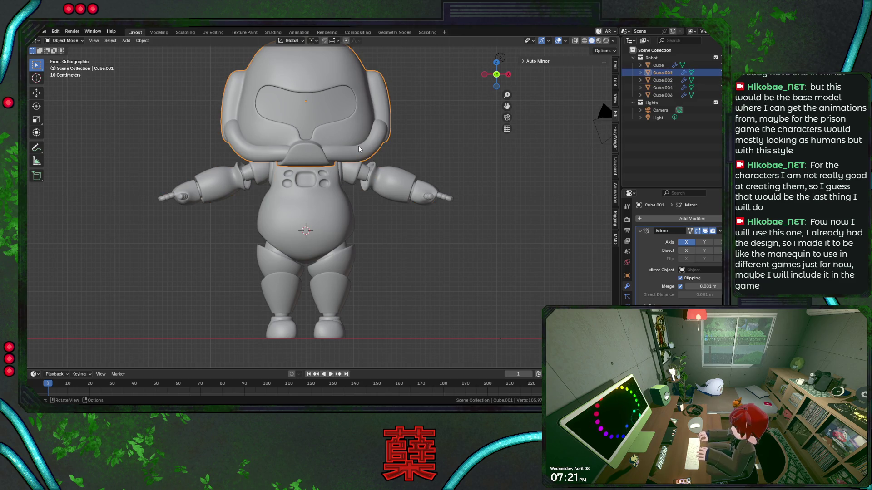
{"action": "left_click", "coordinate": [379, 179], "text": "shift"}
{"action": "left_click", "coordinate": [351, 232], "text": "shift"}
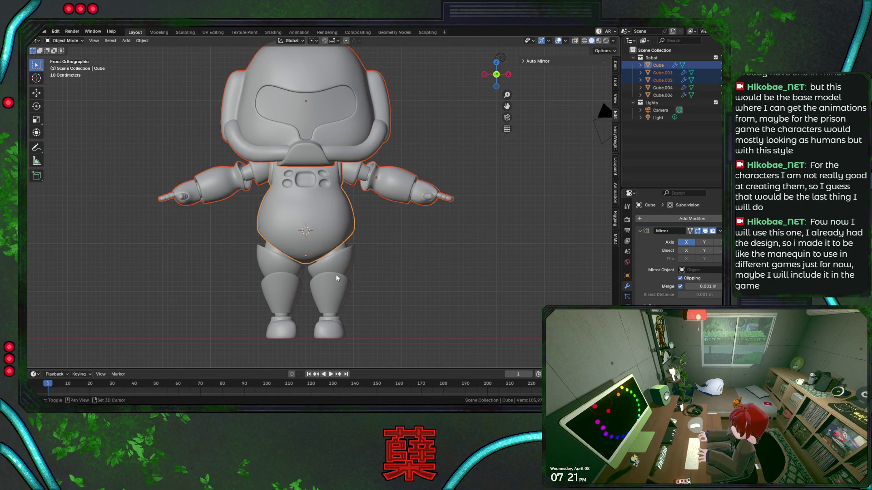
{"action": "left_click", "coordinate": [336, 278], "text": "shift"}
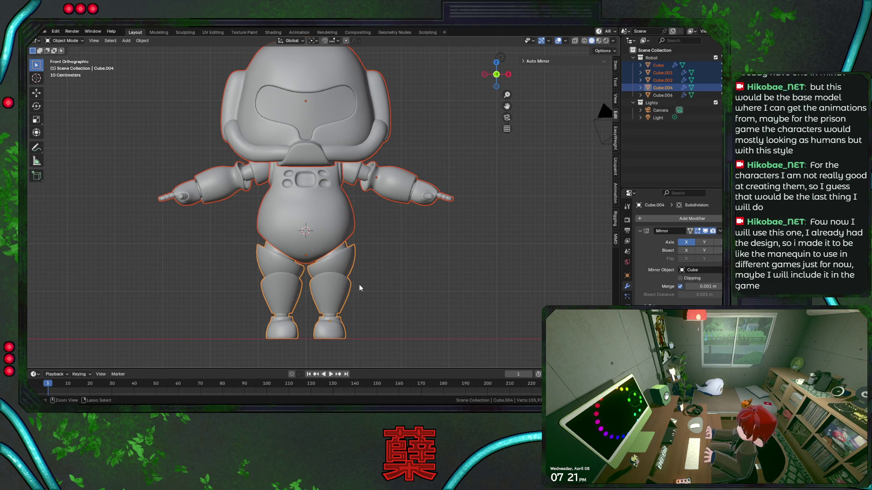
{"action": "key", "text": "ctrl+j"}
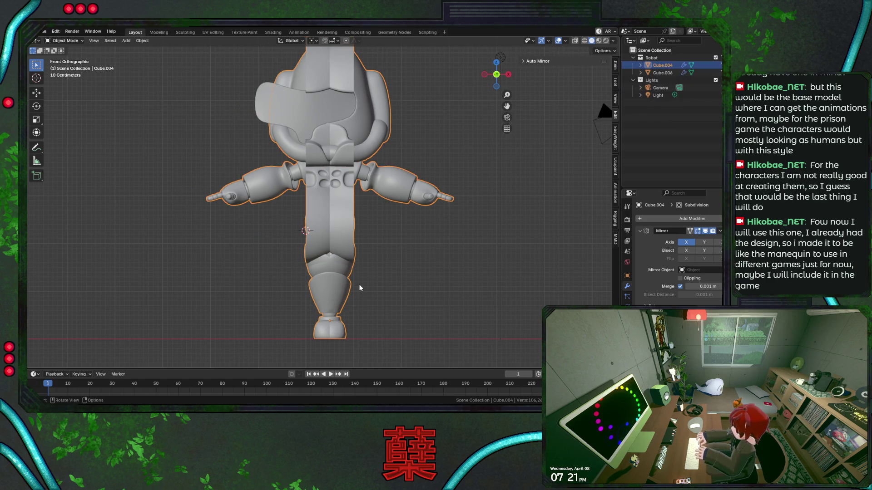
{"action": "key", "text": "ctrl+z"}
Step: Reselect torso, legs, both arms and head and join them into the single Cube object
{"action": "left_click", "coordinate": [347, 225]}
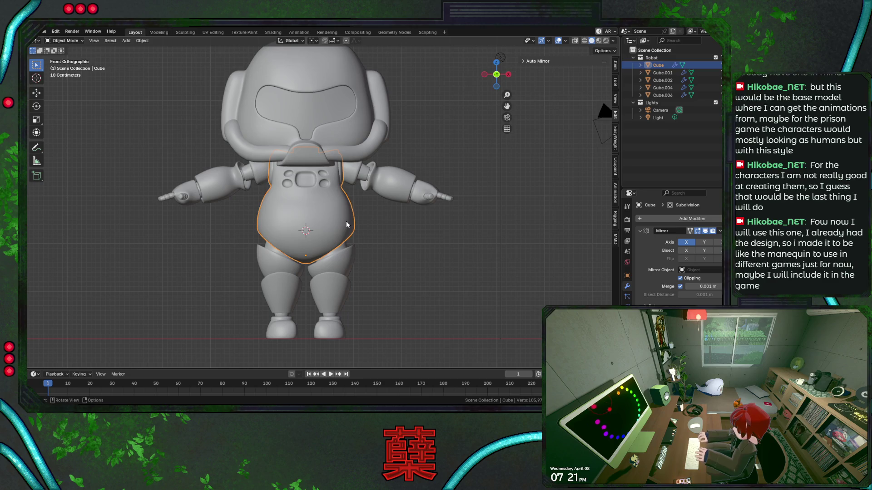
{"action": "left_click", "coordinate": [346, 276], "text": "shift"}
{"action": "left_click", "coordinate": [393, 186], "text": "shift"}
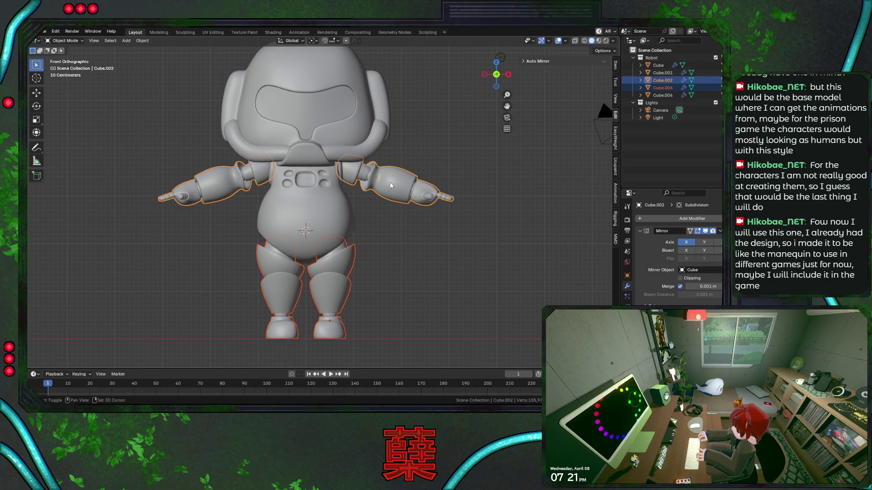
{"action": "left_click", "coordinate": [369, 152], "text": "shift"}
{"action": "left_click", "coordinate": [354, 243], "text": "shift"}
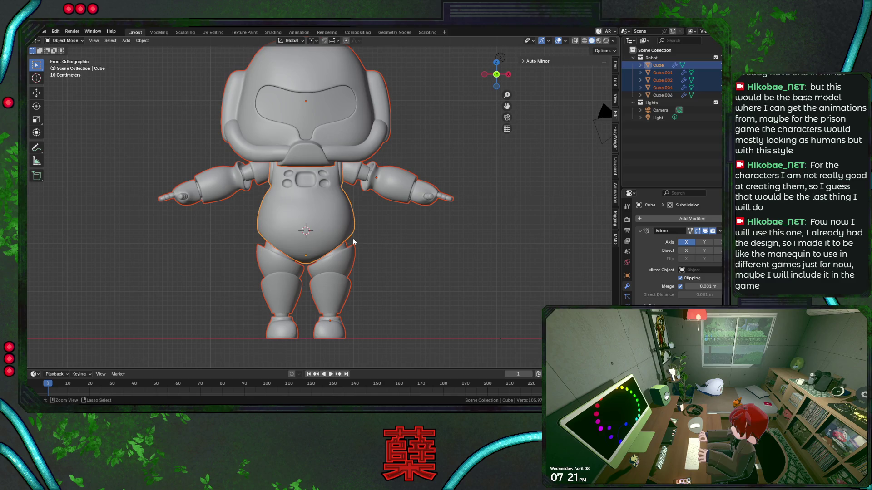
{"action": "key", "text": "ctrl+j"}
{"action": "left_click", "coordinate": [382, 239]}
{"action": "left_click", "coordinate": [347, 283]}
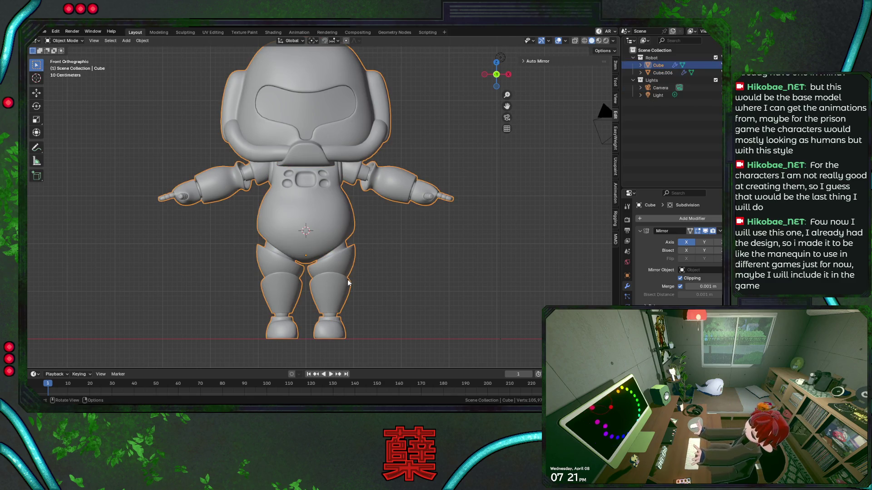
Step: Apply the robot's location transform and save BaseRobot.blend
{"action": "key", "text": "ctrl+a"}
{"action": "left_click", "coordinate": [374, 275]}
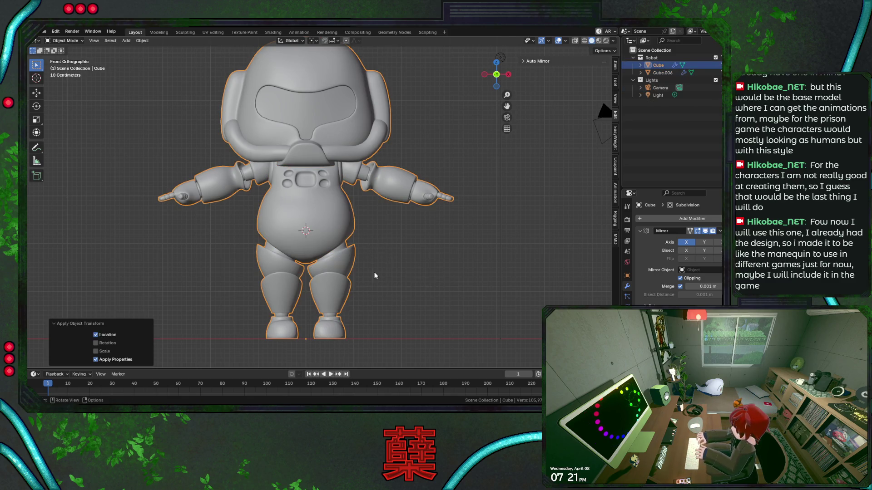
{"action": "left_click", "coordinate": [381, 245]}
{"action": "key", "text": "ctrl+s"}
{"action": "left_click", "coordinate": [345, 226]}
{"action": "scroll", "coordinate": [362, 228], "scroll_direction": "down", "scroll_amount": 2}
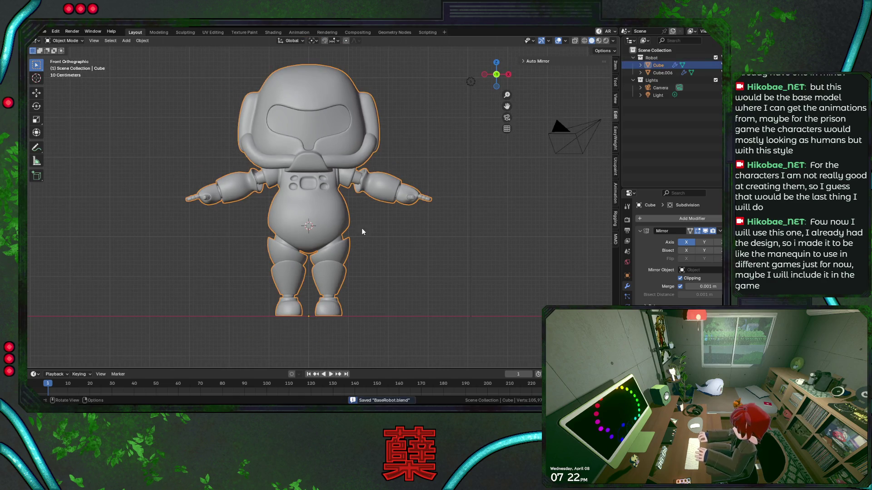
Step: Show the transform panel, abort a trial scale, and merge the visor into the robot body
{"action": "left_click", "coordinate": [615, 65]}
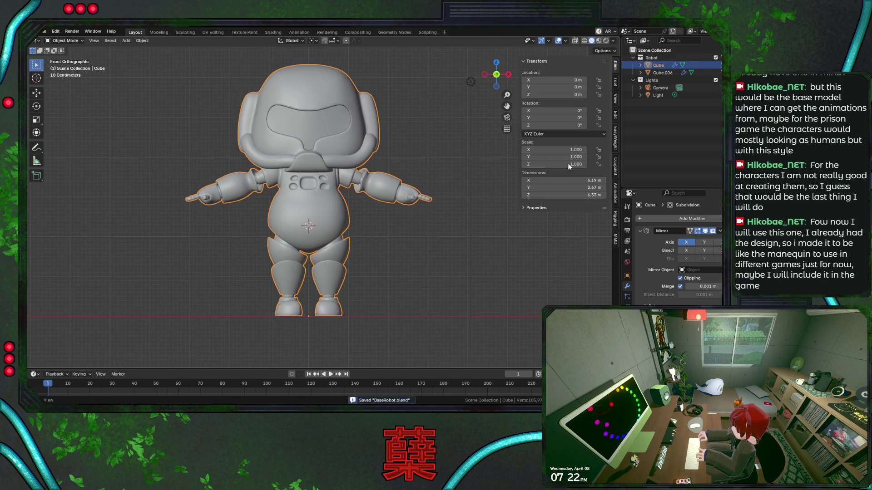
{"action": "key", "text": "s"}
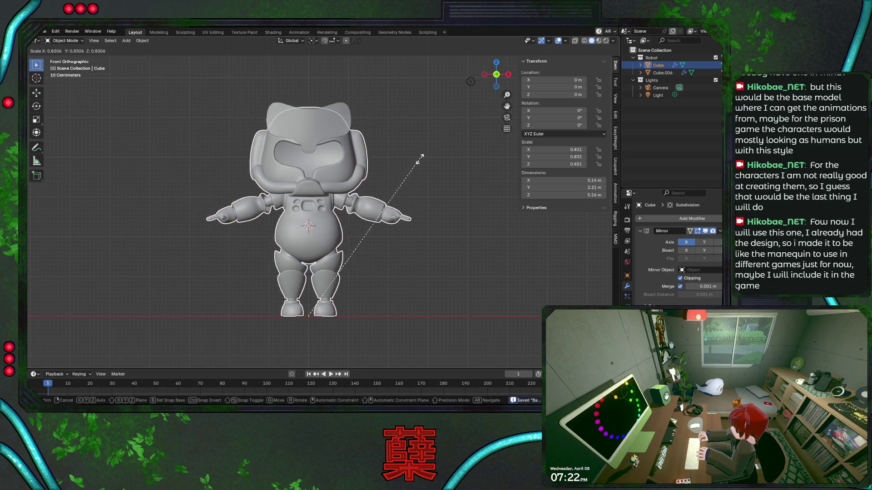
{"action": "key", "text": "Escape"}
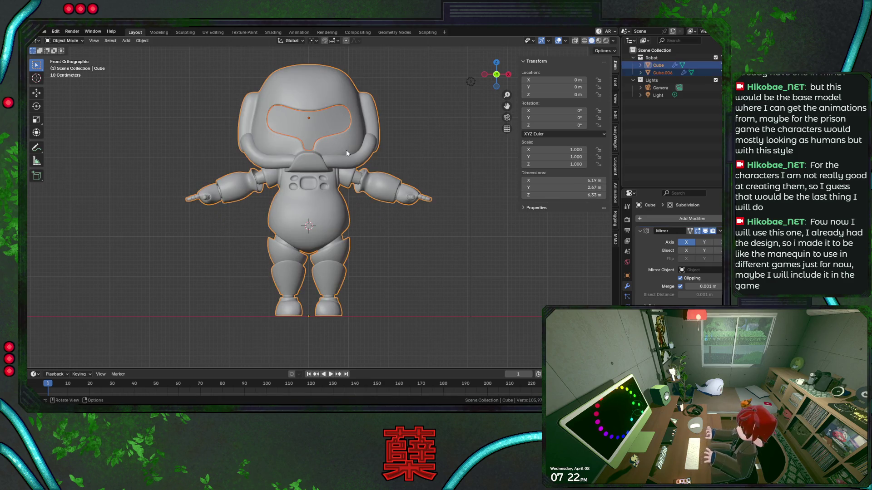
{"action": "key", "text": "ctrl+j"}
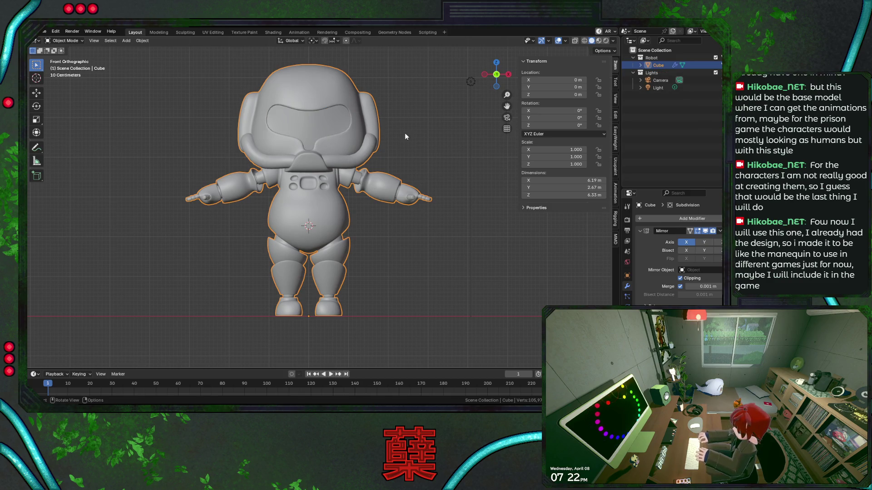
Step: Scale the whole robot to 0.316 (about 2 m tall), save, and reframe the view on it
{"action": "key", "text": "s"}
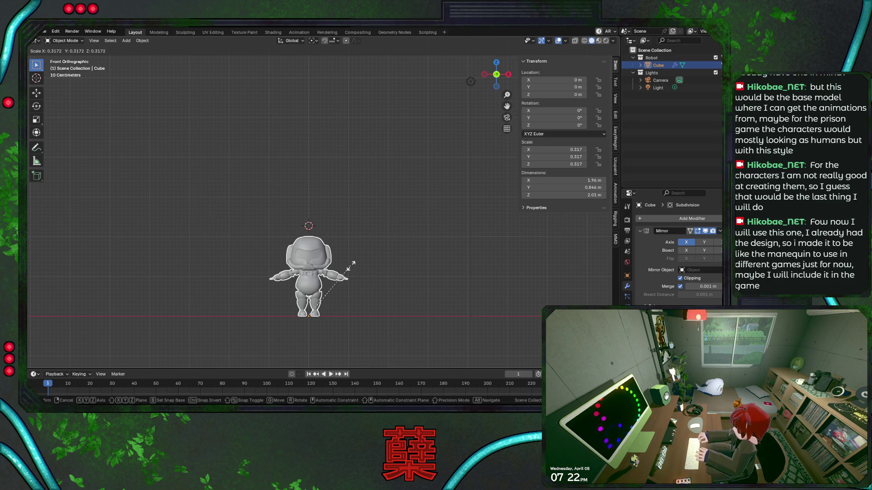
{"action": "left_click", "coordinate": [353, 267]}
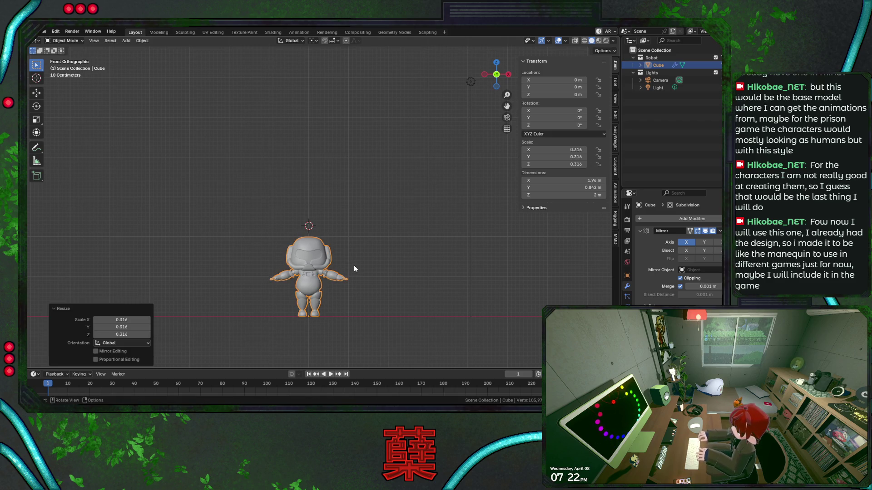
{"action": "key", "text": "ctrl+s"}
{"action": "key", "text": "Home"}
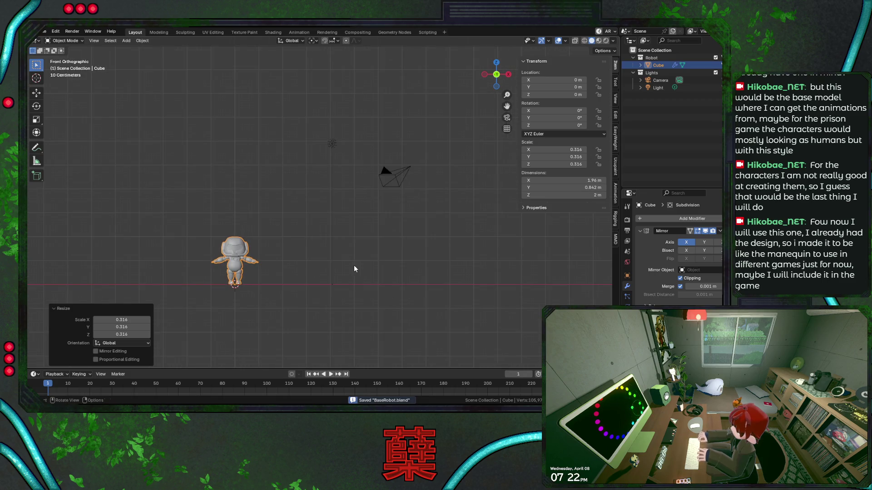
{"action": "key", "text": "KP_Decimal"}
{"action": "left_click", "coordinate": [428, 267]}
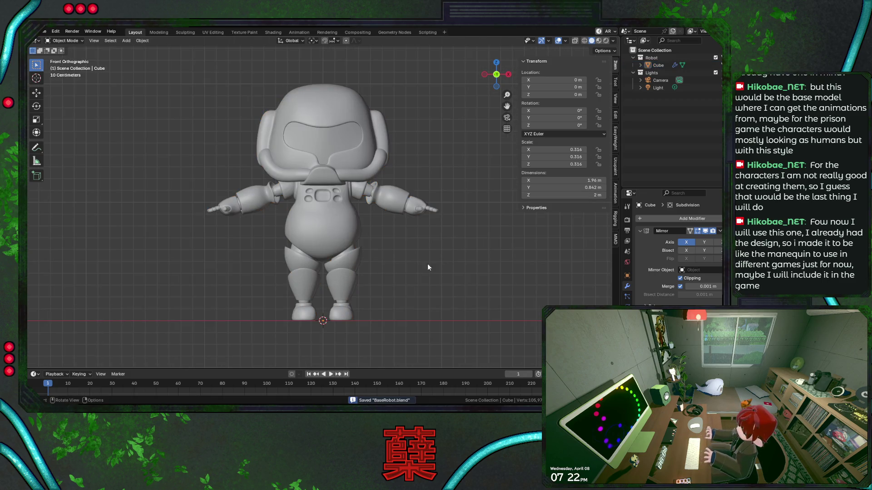
{"action": "scroll", "coordinate": [419, 238], "scroll_direction": "down", "scroll_amount": 1}
{"action": "middle_click_drag", "start_coordinate": [411, 239], "coordinate": [402, 263], "text": "shift"}
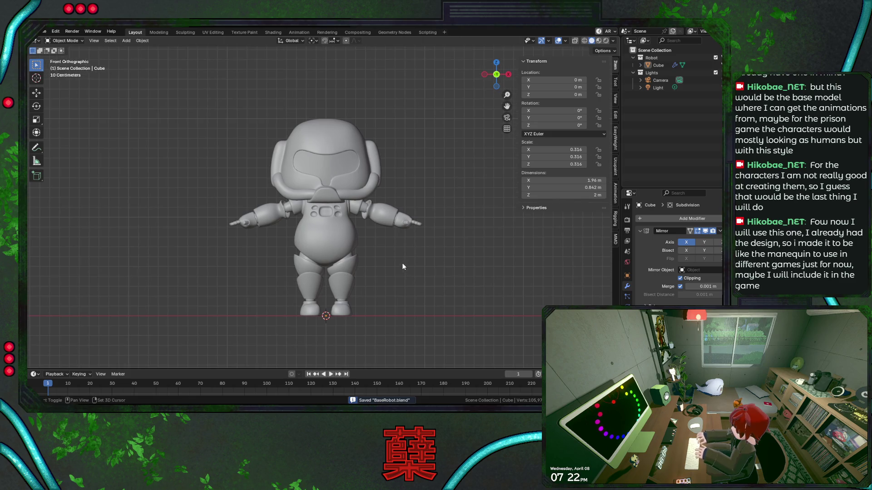
{"action": "left_click", "coordinate": [368, 186]}
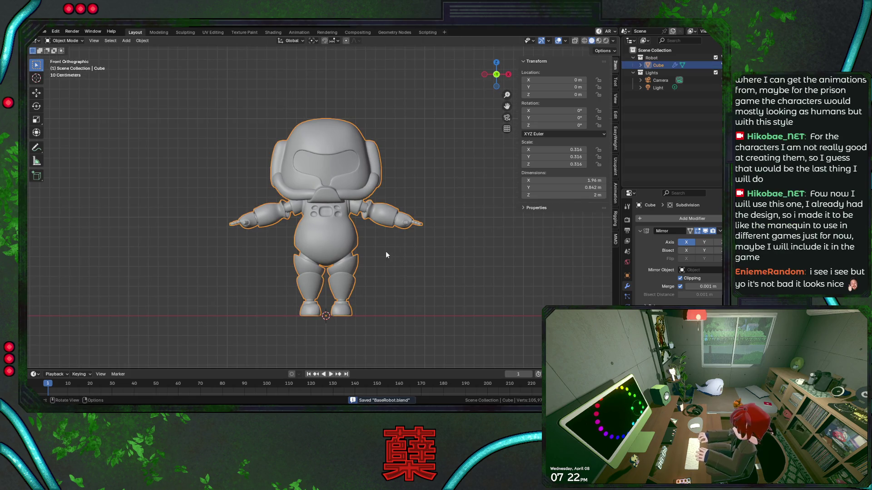
{"action": "left_click", "coordinate": [392, 259]}
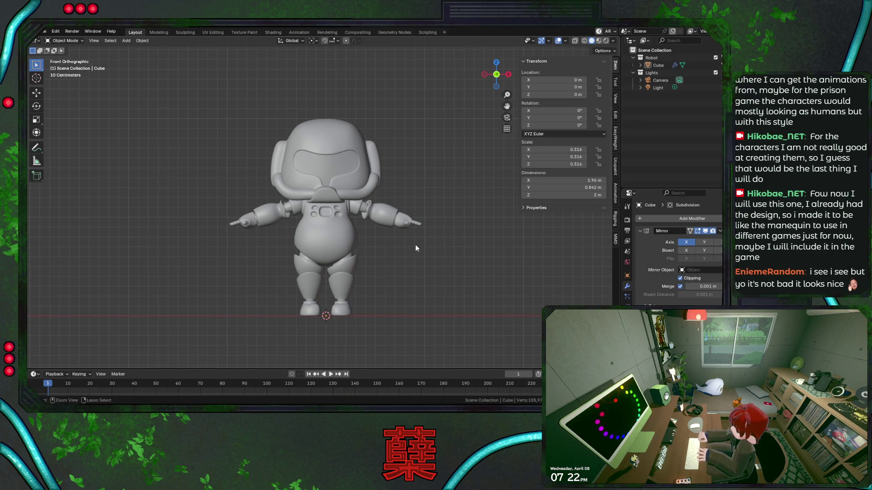
Step: Add a Rigify Human meta-rig, switch the robot to wireframe and show the armature's data properties
{"action": "key", "text": "shift+a"}
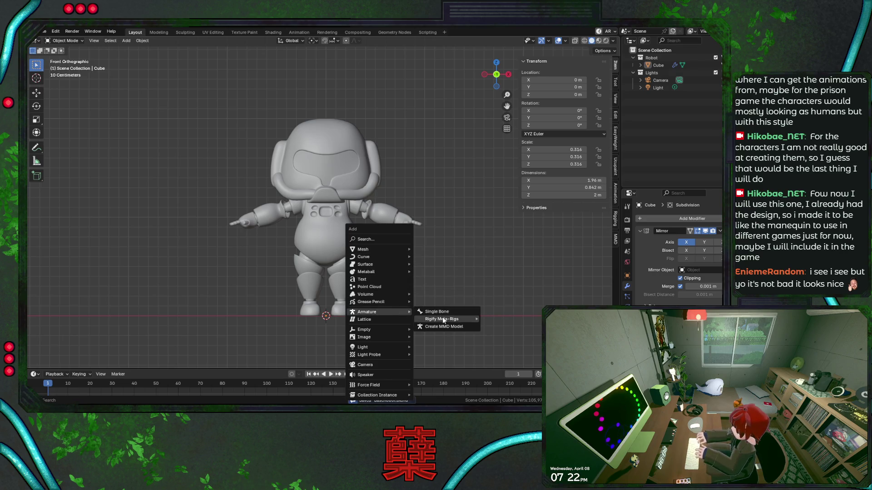
{"action": "mouse_move", "coordinate": [367, 311]}
{"action": "mouse_move", "coordinate": [443, 319]}
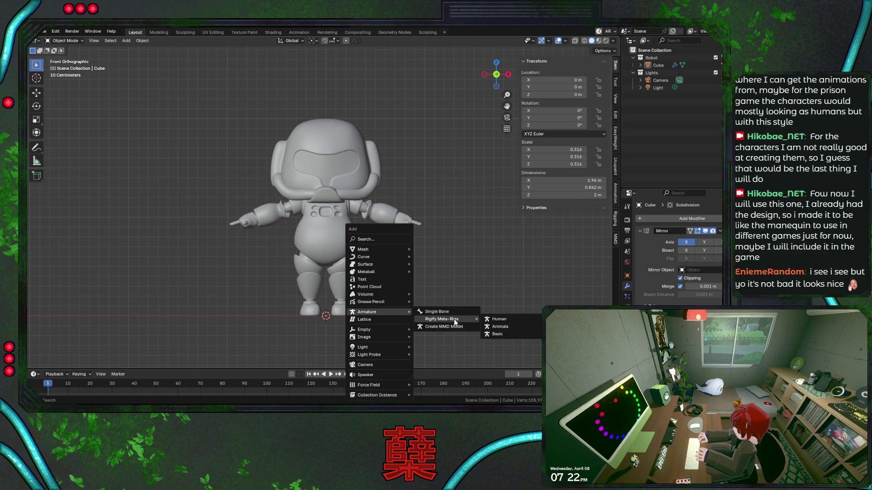
{"action": "left_click", "coordinate": [518, 337]}
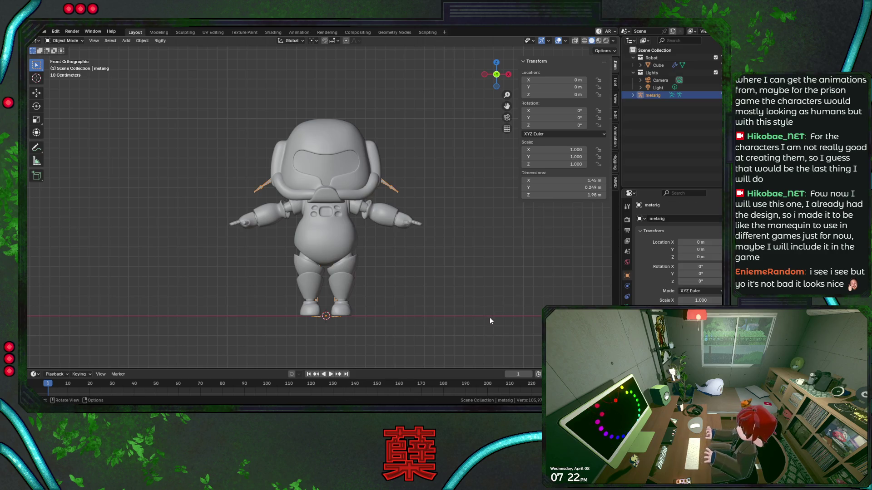
{"action": "key", "text": "shift+z"}
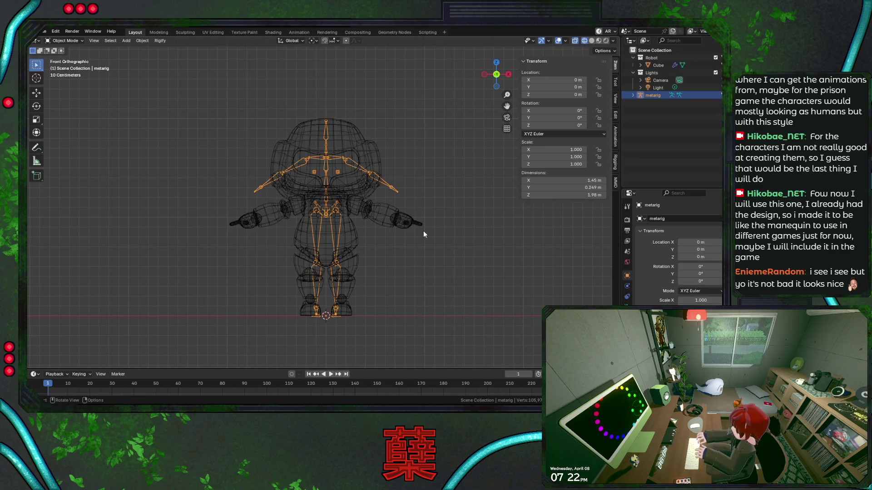
{"action": "scroll", "coordinate": [424, 231], "scroll_direction": "up", "scroll_amount": 2}
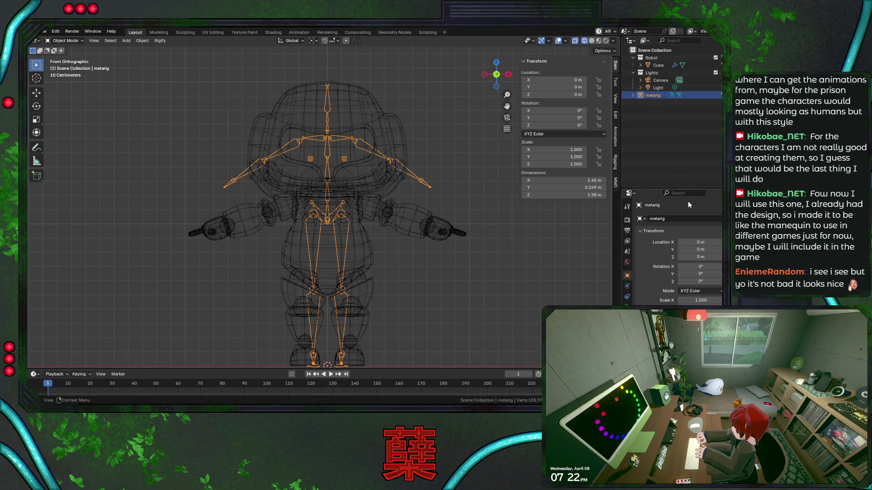
{"action": "left_click", "coordinate": [627, 297]}
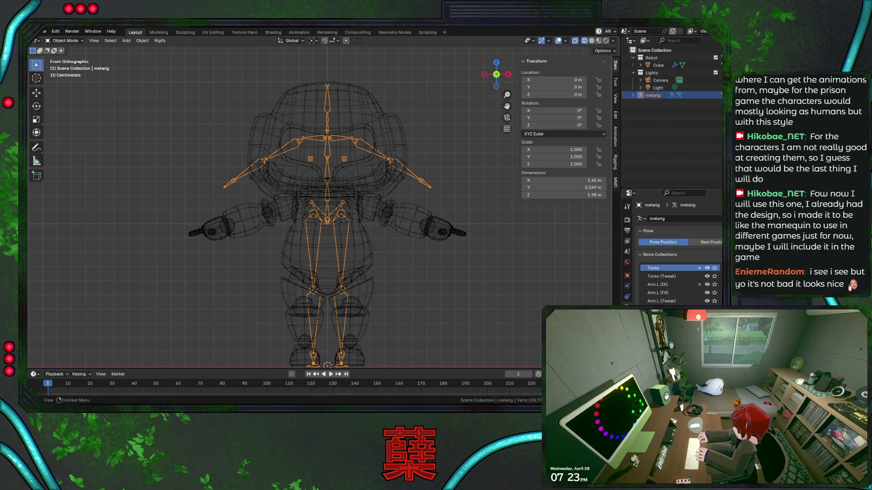
{"action": "scroll", "coordinate": [675, 252], "scroll_direction": "down", "scroll_amount": 2}
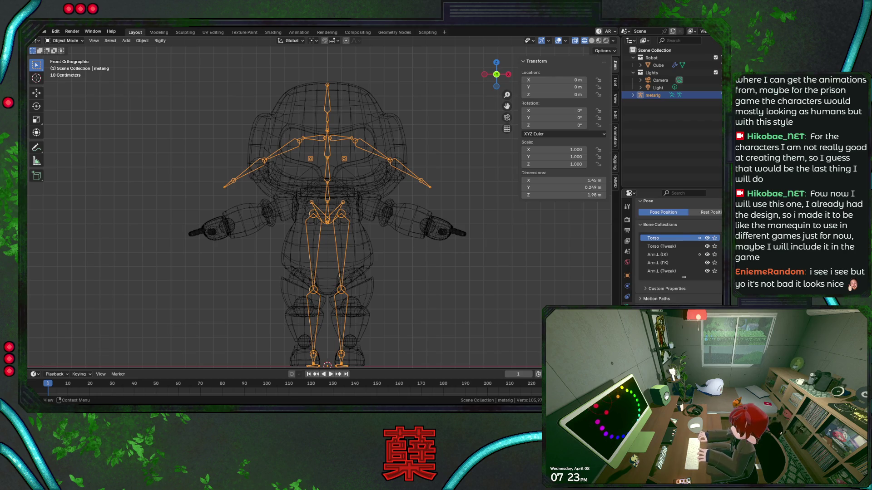
Step: Enlarge the properties area, save BaseRobot.blend, and enter Edit Mode on the meta-rig's bones
{"action": "left_click_drag", "start_coordinate": [654, 190], "coordinate": [655, 121]}
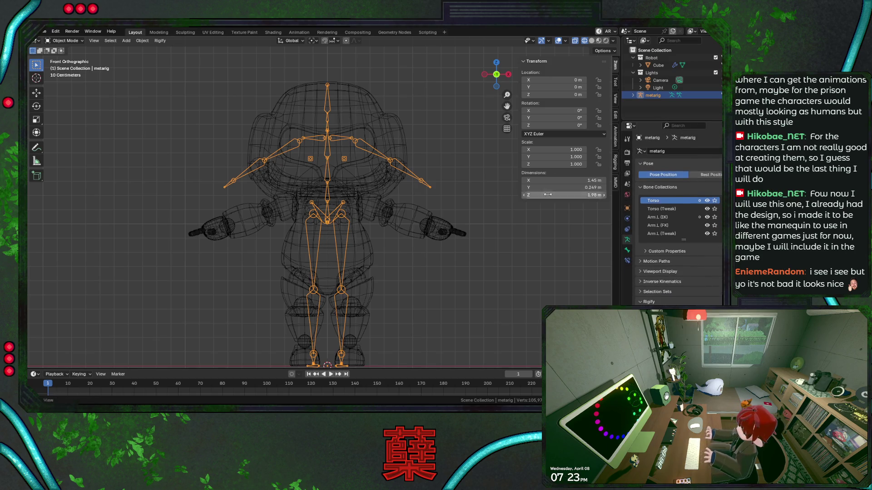
{"action": "left_click", "coordinate": [471, 269]}
{"action": "key", "text": "ctrl+s"}
{"action": "left_click", "coordinate": [437, 189]}
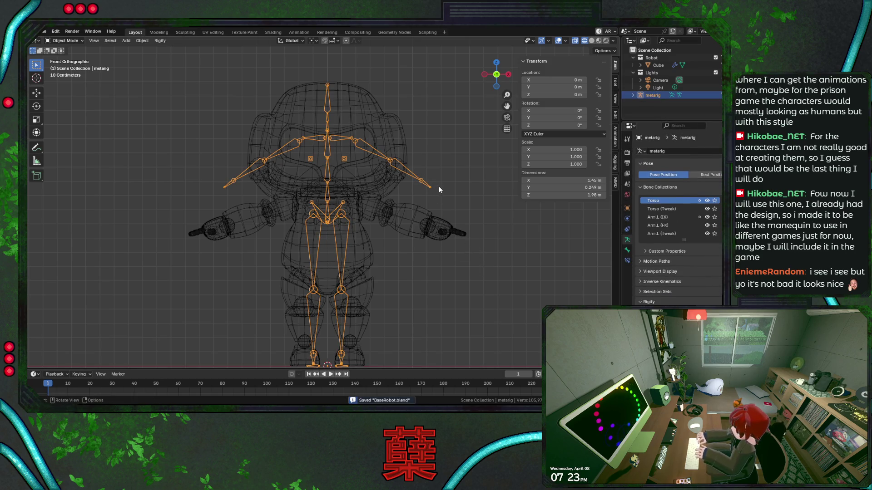
{"action": "key", "text": "Tab"}
Step: Box-select all meta-rig bones, check them from the side view and save the file
{"action": "key", "text": "shift+z"}
{"action": "scroll", "coordinate": [389, 198], "scroll_direction": "down", "scroll_amount": 3}
{"action": "key", "text": "shift+z"}
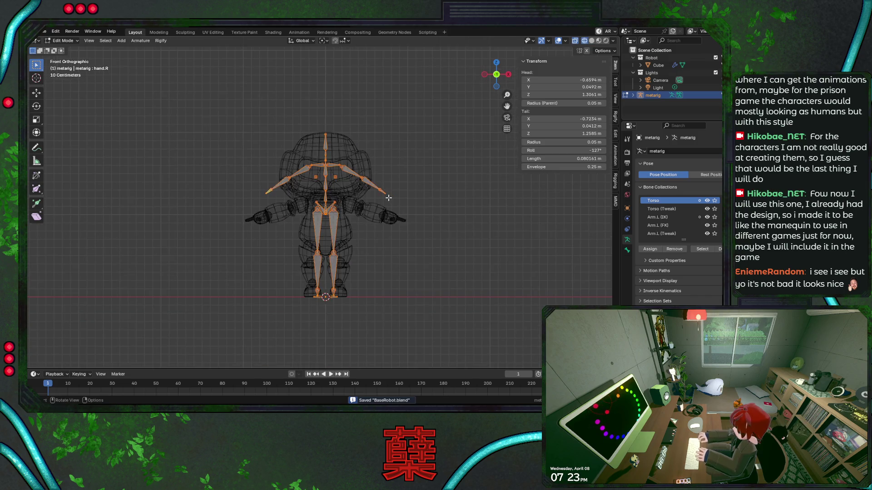
{"action": "scroll", "coordinate": [389, 197], "scroll_direction": "up", "scroll_amount": 1}
{"action": "scroll", "coordinate": [388, 198], "scroll_direction": "up", "scroll_amount": 1}
{"action": "left_click_drag", "start_coordinate": [212, 144], "coordinate": [428, 291]}
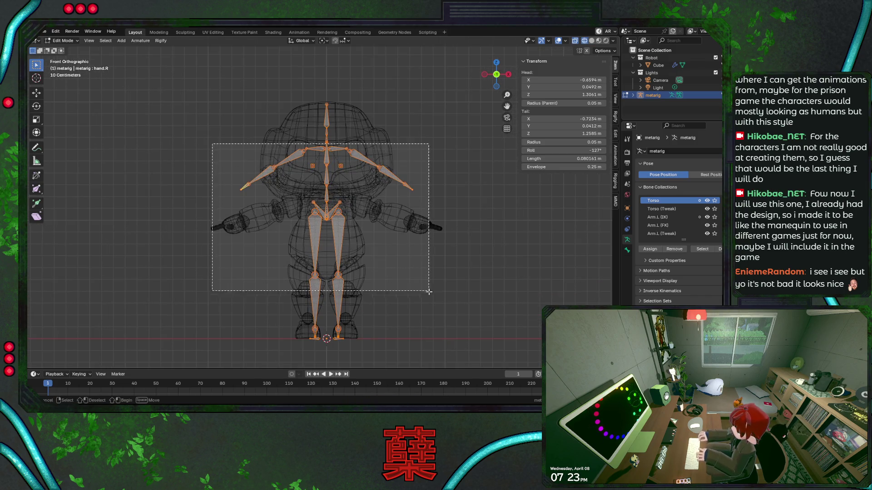
{"action": "left_click_drag", "start_coordinate": [278, 285], "coordinate": [409, 347]}
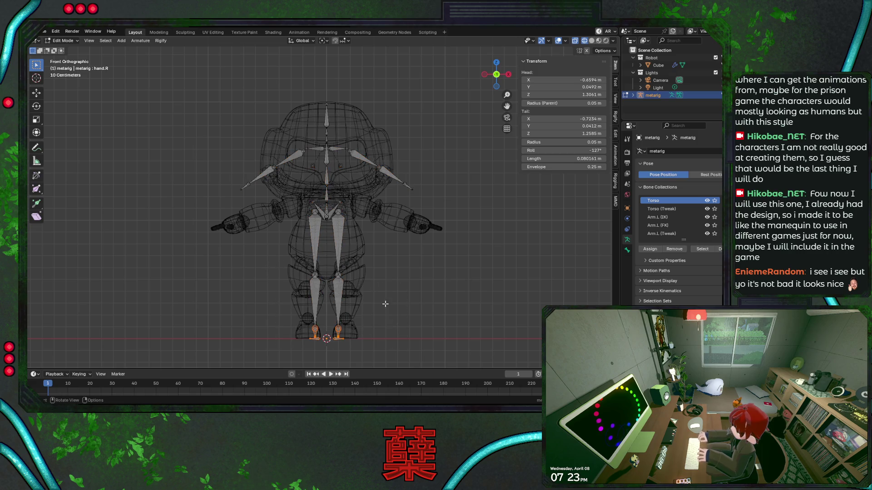
{"action": "left_click_drag", "start_coordinate": [240, 140], "coordinate": [456, 329]}
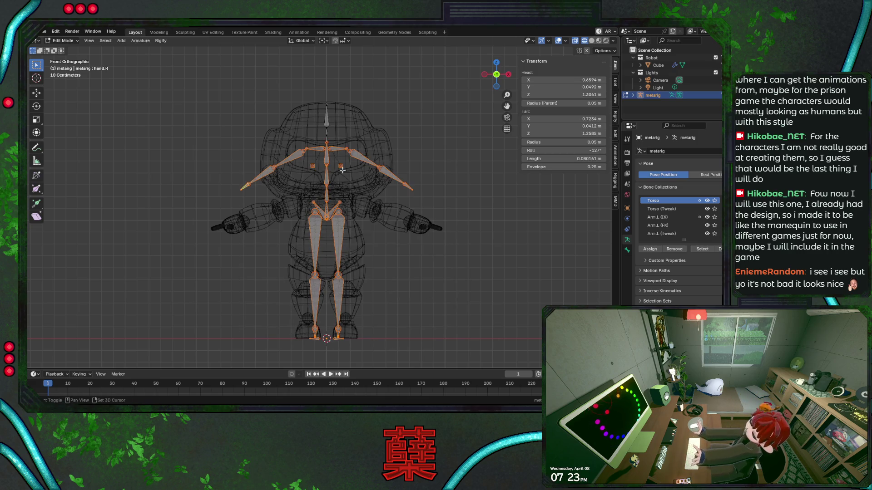
{"action": "left_click", "coordinate": [331, 131], "text": "shift"}
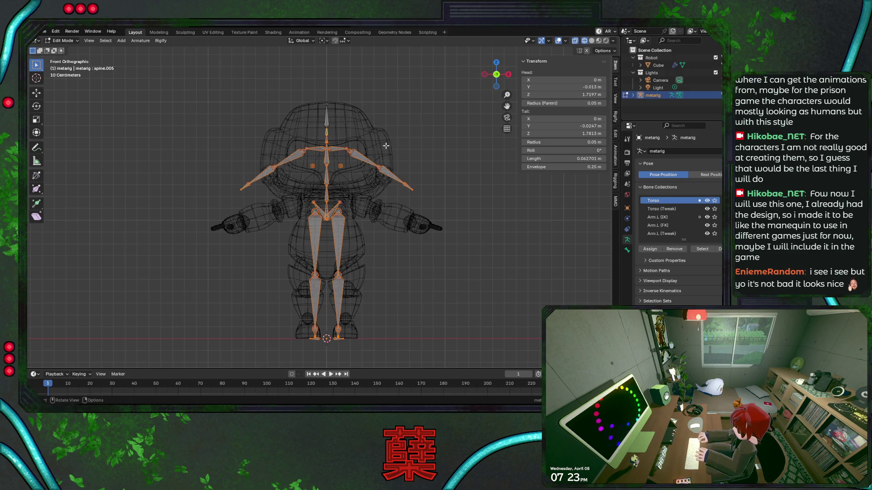
{"action": "key", "text": "KP_3"}
{"action": "key", "text": "ctrl+s"}
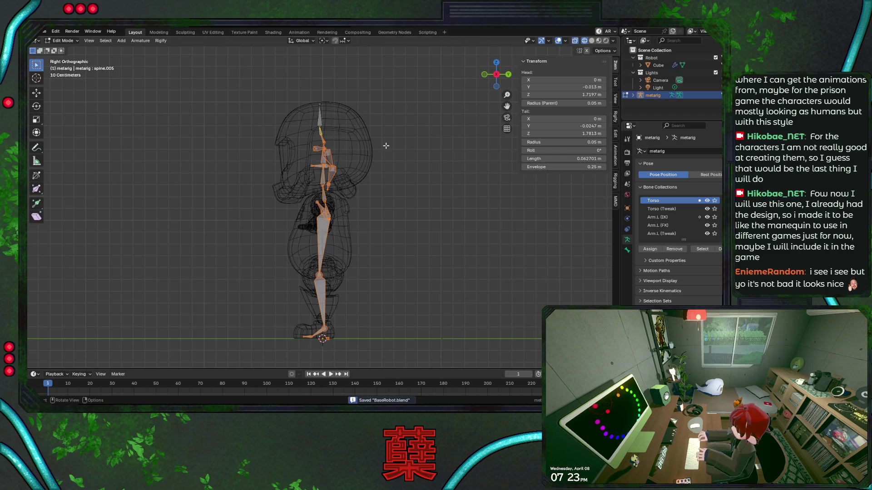
{"action": "key", "text": "KP_1"}
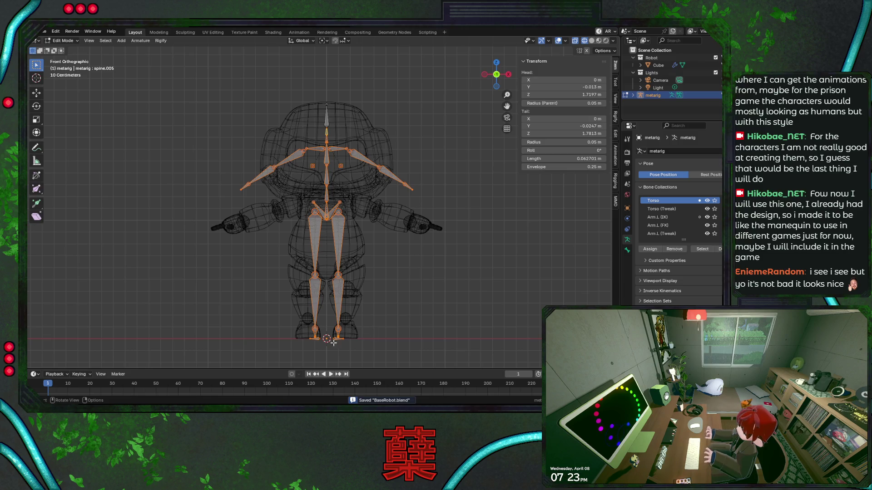
Step: Try moving the bones vertically twice, cancel both, and select the hip joints
{"action": "key", "text": "g"}
{"action": "key", "text": "z"}
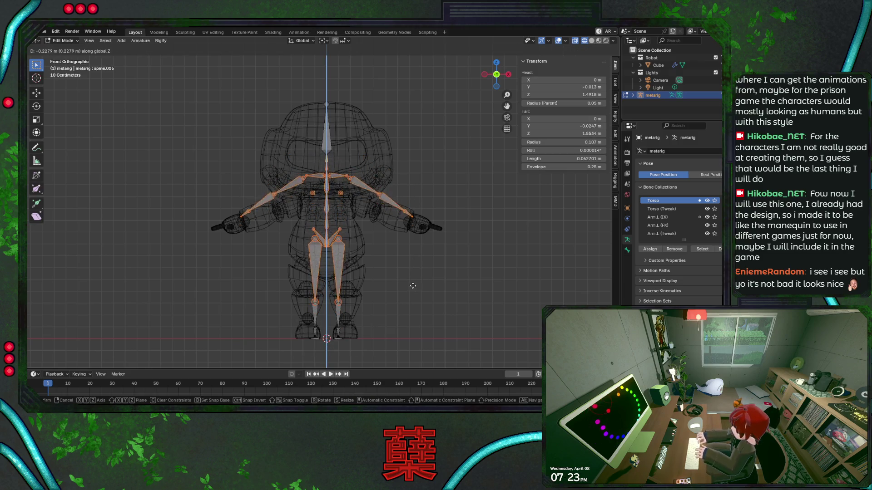
{"action": "key", "text": "Escape"}
{"action": "key", "text": "g"}
{"action": "key", "text": "z"}
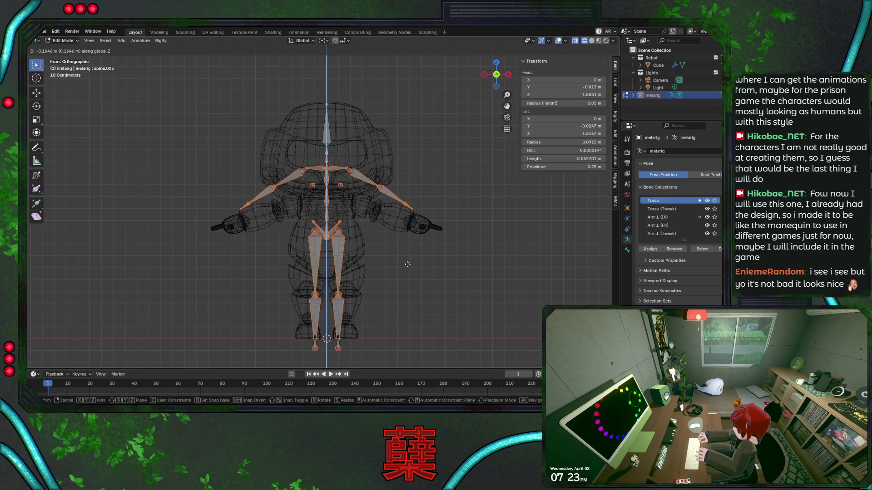
{"action": "key", "text": "Escape"}
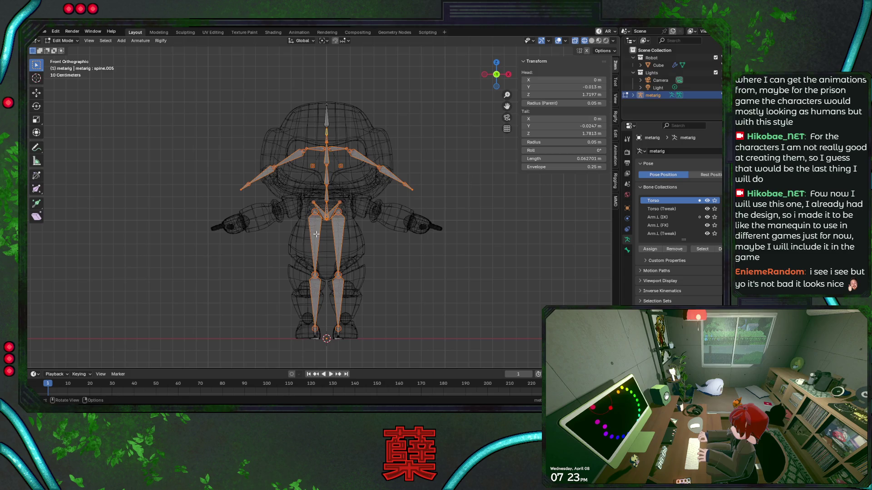
{"action": "left_click_drag", "start_coordinate": [305, 206], "coordinate": [357, 256]}
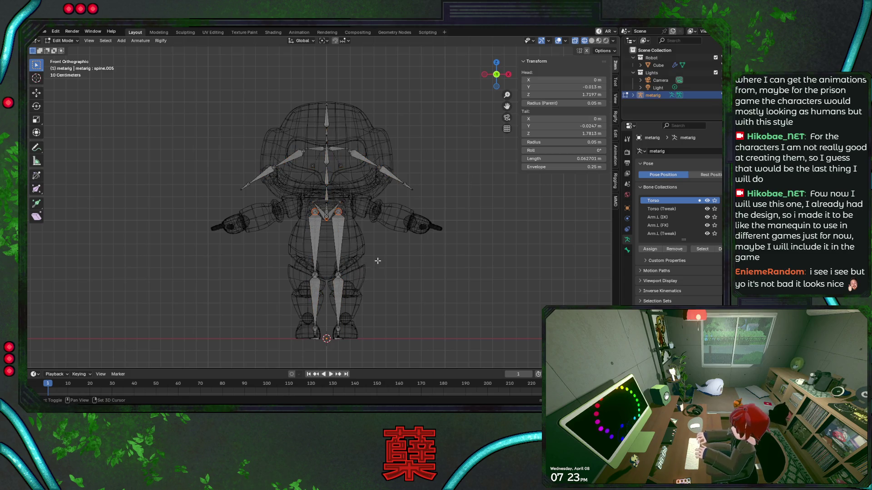
{"action": "scroll", "coordinate": [372, 227], "scroll_direction": "up", "scroll_amount": 2}
{"action": "scroll", "coordinate": [374, 231], "scroll_direction": "up", "scroll_amount": 2}
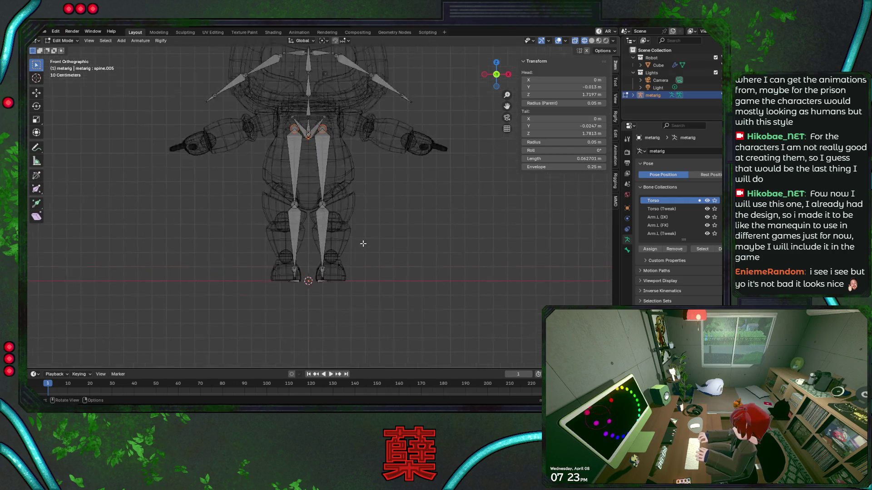
{"action": "scroll", "coordinate": [375, 237], "scroll_direction": "up", "scroll_amount": 2}
{"action": "scroll", "coordinate": [377, 244], "scroll_direction": "up", "scroll_amount": 2}
{"action": "scroll", "coordinate": [377, 244], "scroll_direction": "down", "scroll_amount": 3, "text": "shift"}
{"action": "scroll", "coordinate": [370, 264], "scroll_direction": "down", "scroll_amount": 2, "text": "shift"}
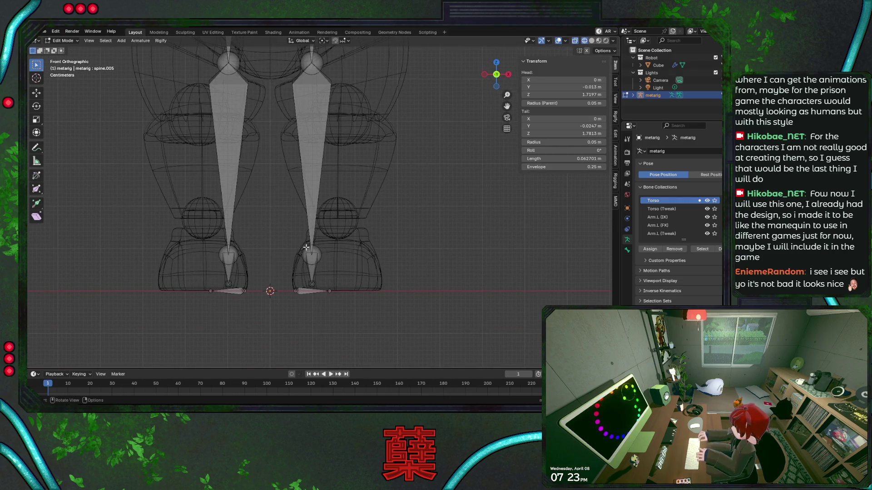
Step: Trial-move the foot bone and the left shin sideways, cancelling both moves
{"action": "left_click_drag", "start_coordinate": [282, 241], "coordinate": [377, 315]}
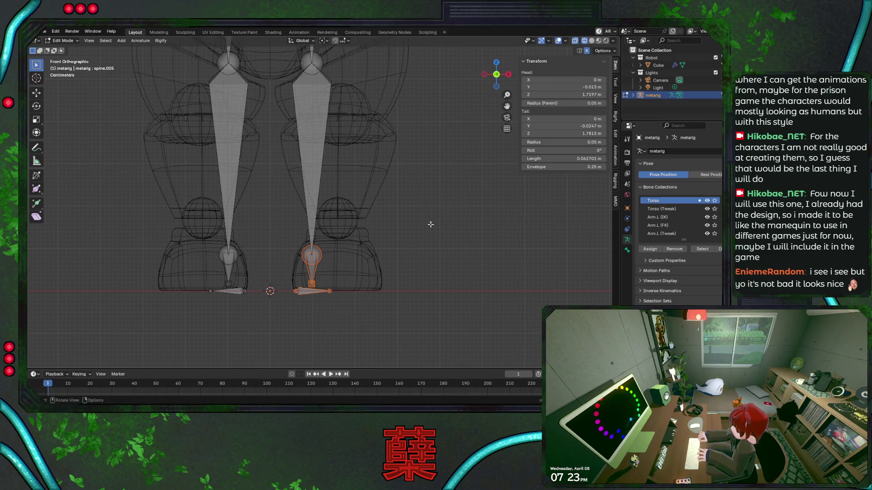
{"action": "key", "text": "g"}
{"action": "key", "text": "x"}
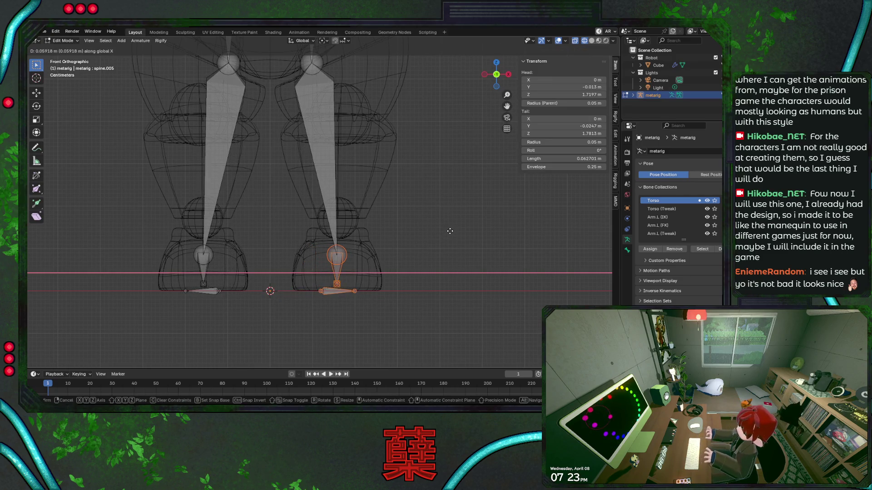
{"action": "right_click", "coordinate": [450, 231]}
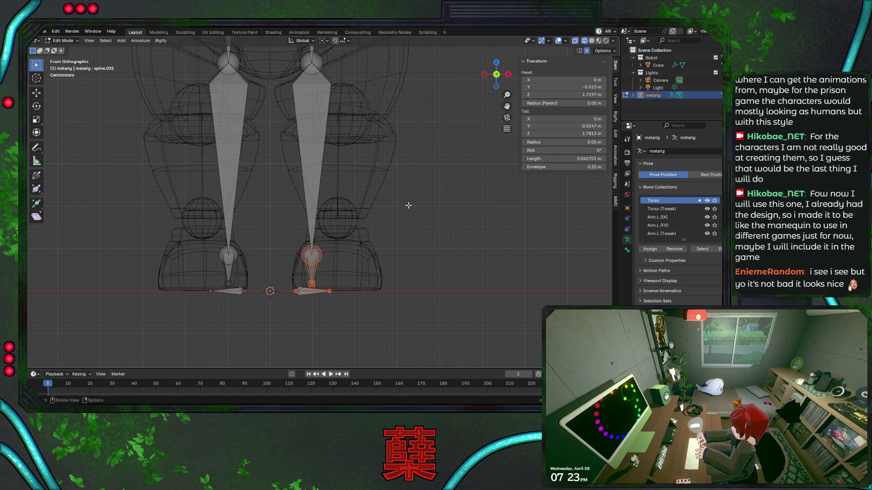
{"action": "scroll", "coordinate": [385, 202], "scroll_direction": "down", "scroll_amount": 2}
{"action": "left_click", "coordinate": [315, 157]}
{"action": "key", "text": "g"}
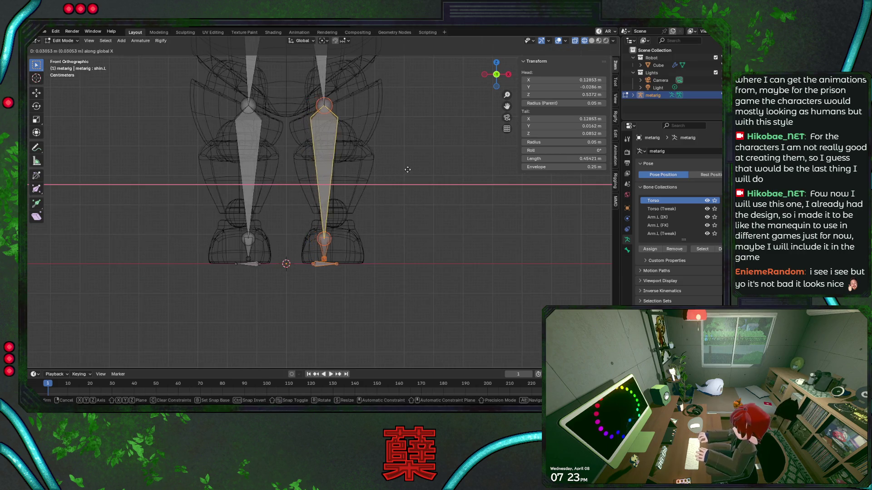
{"action": "right_click", "coordinate": [416, 172]}
{"action": "scroll", "coordinate": [416, 172], "scroll_direction": "up", "scroll_amount": 3}
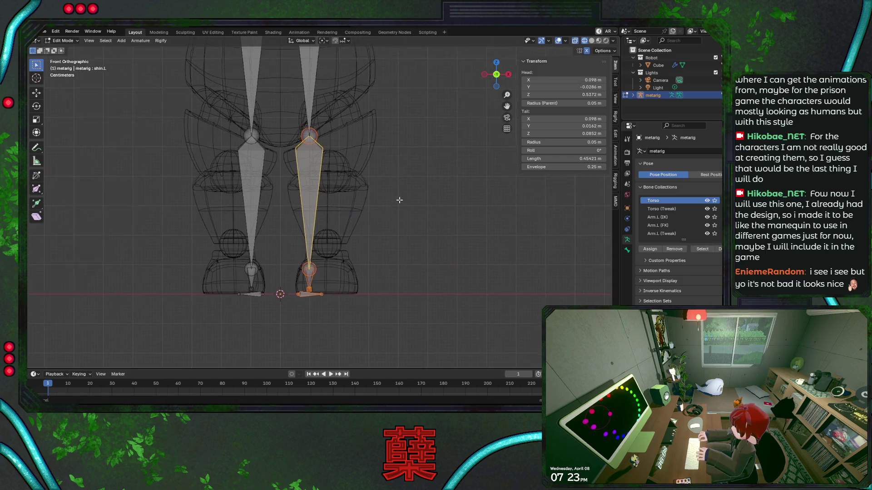
Step: Move thigh.L along X to line up with the robot's left leg, check in side view and save
{"action": "middle_click_drag", "start_coordinate": [293, 62], "coordinate": [302, 120], "text": "shift"}
{"action": "left_click", "coordinate": [302, 120]}
{"action": "key", "text": "g"}
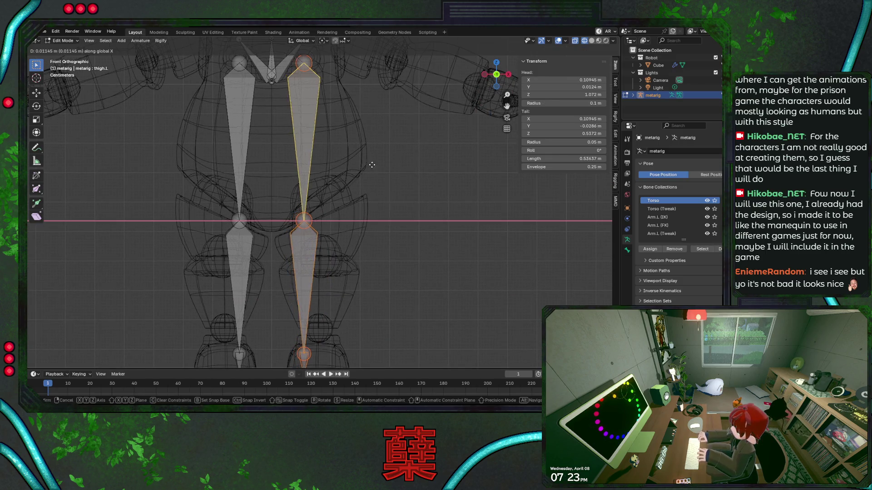
{"action": "key", "text": "x"}
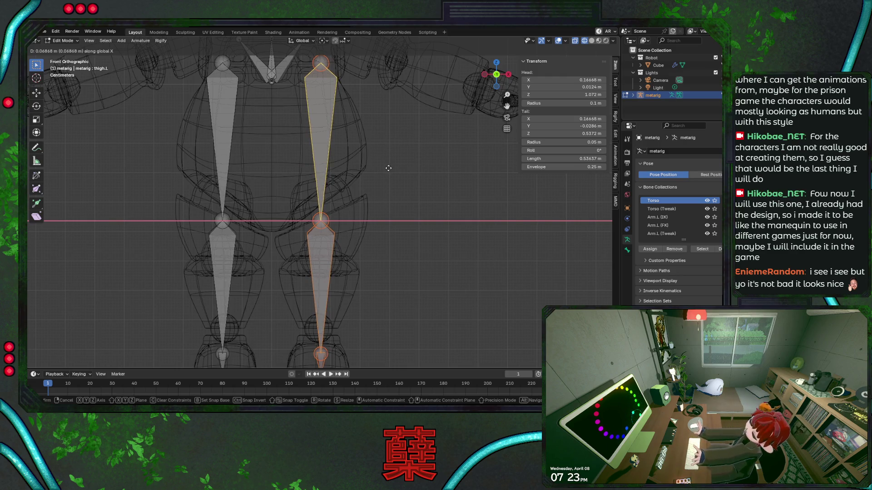
{"action": "left_click", "coordinate": [388, 171]}
{"action": "key", "text": "KP_3"}
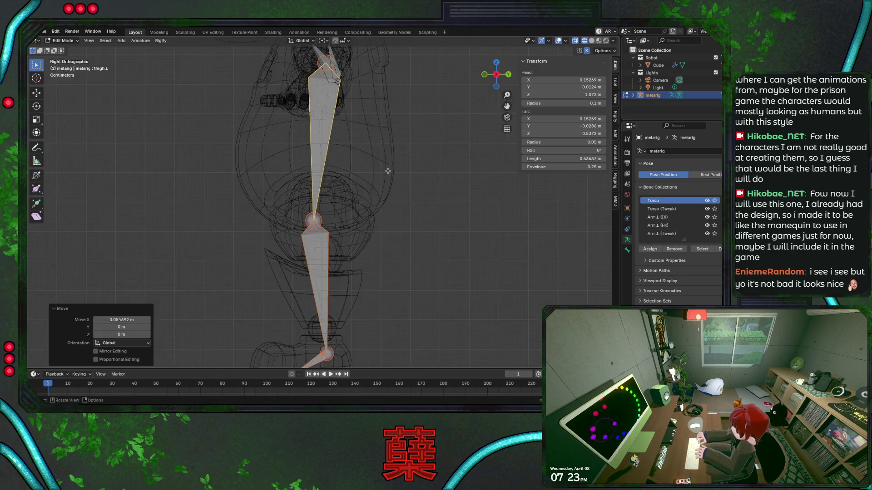
{"action": "scroll", "coordinate": [389, 174], "scroll_direction": "down", "scroll_amount": 1, "text": "shift"}
{"action": "scroll", "coordinate": [392, 198], "scroll_direction": "down", "scroll_amount": 1, "text": "shift"}
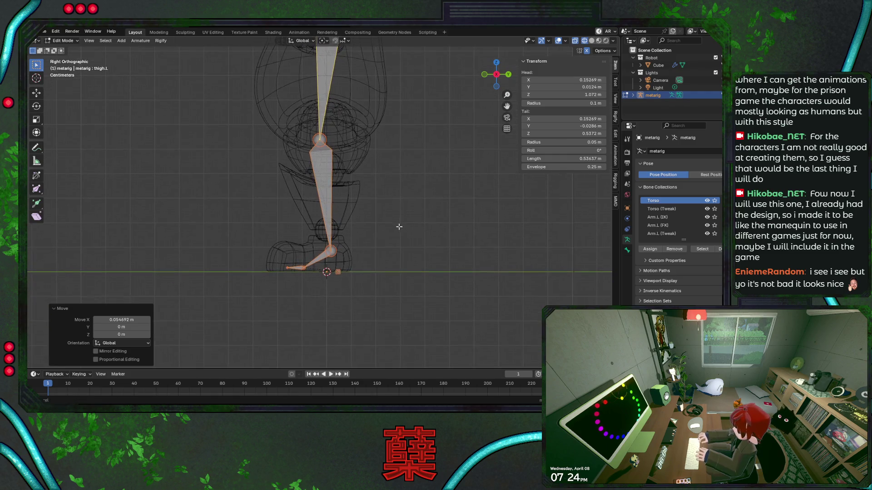
{"action": "scroll", "coordinate": [396, 218], "scroll_direction": "down", "scroll_amount": 1, "text": "shift"}
{"action": "key", "text": "ctrl+s"}
{"action": "key", "text": "KP_1"}
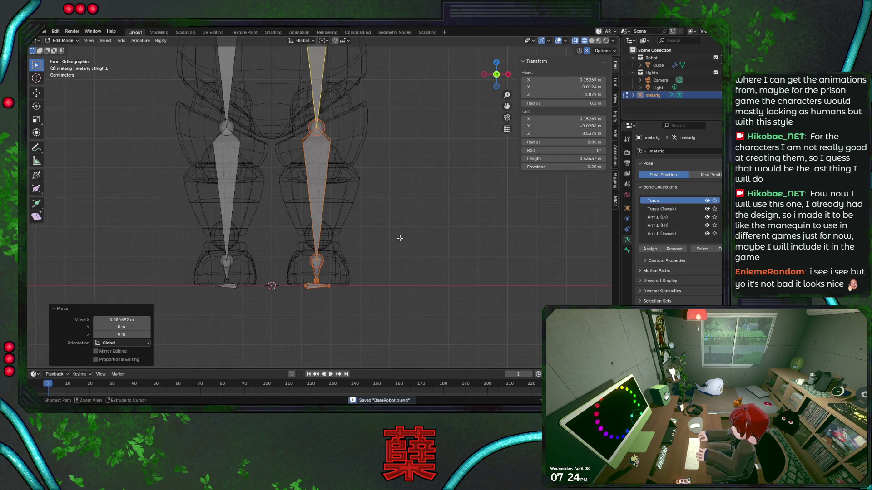
{"action": "scroll", "coordinate": [399, 235], "scroll_direction": "up", "scroll_amount": 1, "text": "shift"}
{"action": "scroll", "coordinate": [402, 225], "scroll_direction": "up", "scroll_amount": 1, "text": "shift"}
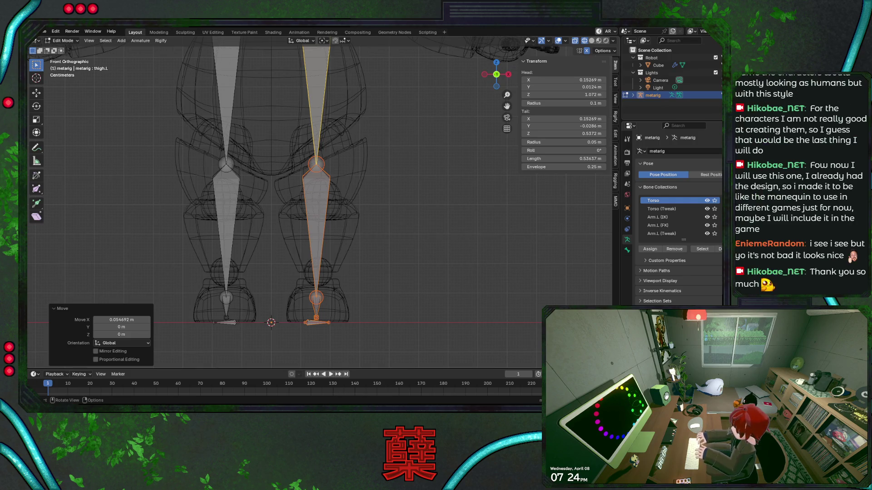
{"action": "scroll", "coordinate": [382, 163], "scroll_direction": "up", "scroll_amount": 2}
{"action": "scroll", "coordinate": [382, 164], "scroll_direction": "down", "scroll_amount": 2}
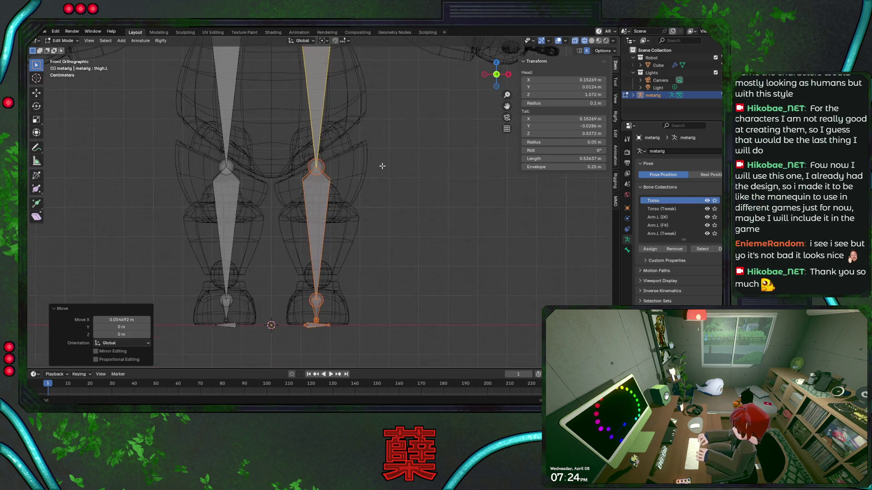
Step: Move the left knee joint down along Z about 12 cm to match the robot's knee
{"action": "middle_click_drag", "start_coordinate": [380, 233], "coordinate": [377, 215], "text": "shift"}
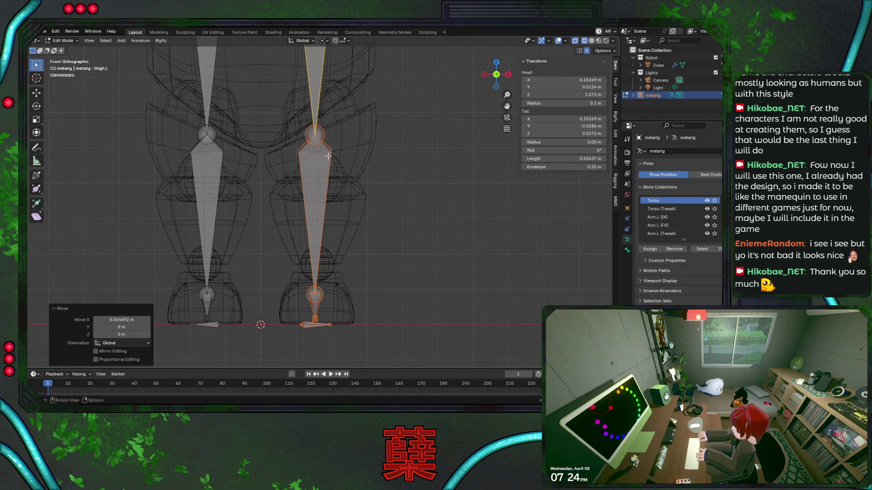
{"action": "left_click", "coordinate": [316, 136]}
{"action": "key", "text": "g"}
{"action": "key", "text": "z"}
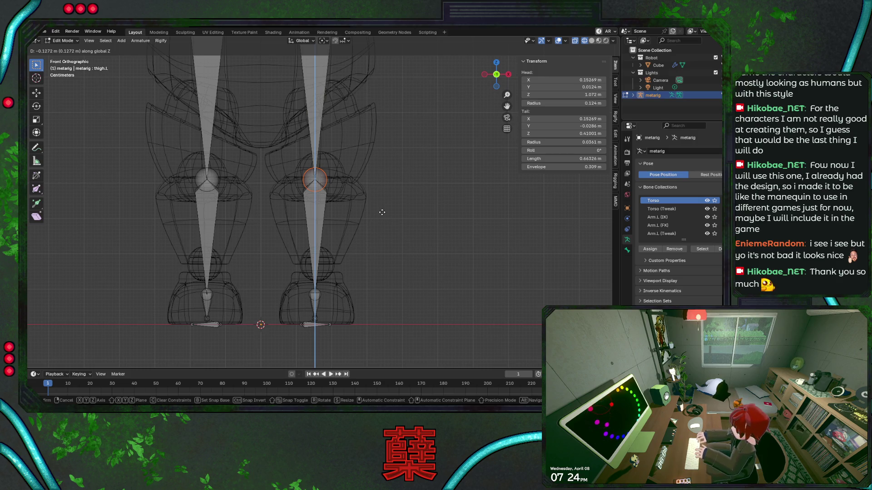
{"action": "left_click", "coordinate": [382, 212]}
{"action": "scroll", "coordinate": [379, 197], "scroll_direction": "up", "scroll_amount": 1}
{"action": "scroll", "coordinate": [378, 196], "scroll_direction": "up", "scroll_amount": 1}
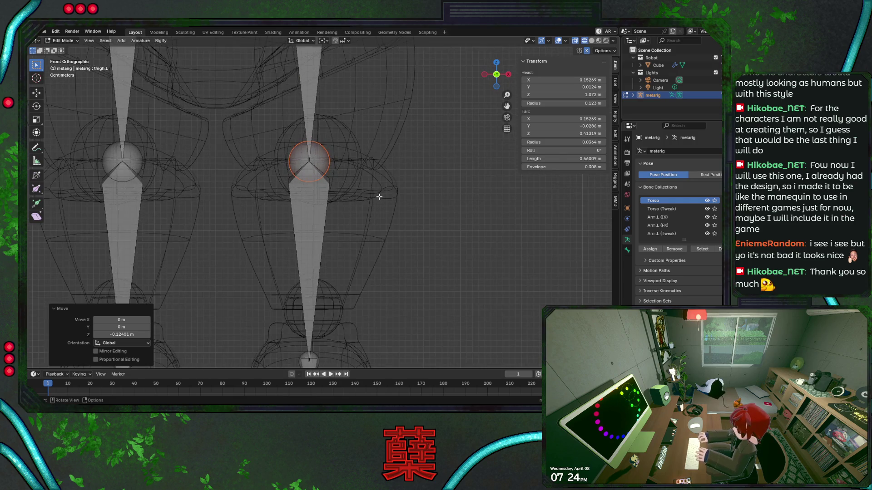
{"action": "scroll", "coordinate": [372, 194], "scroll_direction": "up", "scroll_amount": 1}
Step: Leave bone editing, select the robot Cube mesh and enter Edit Mode on it
{"action": "key", "text": "ctrl+Tab"}
{"action": "left_click", "coordinate": [362, 178]}
{"action": "key", "text": "Tab"}
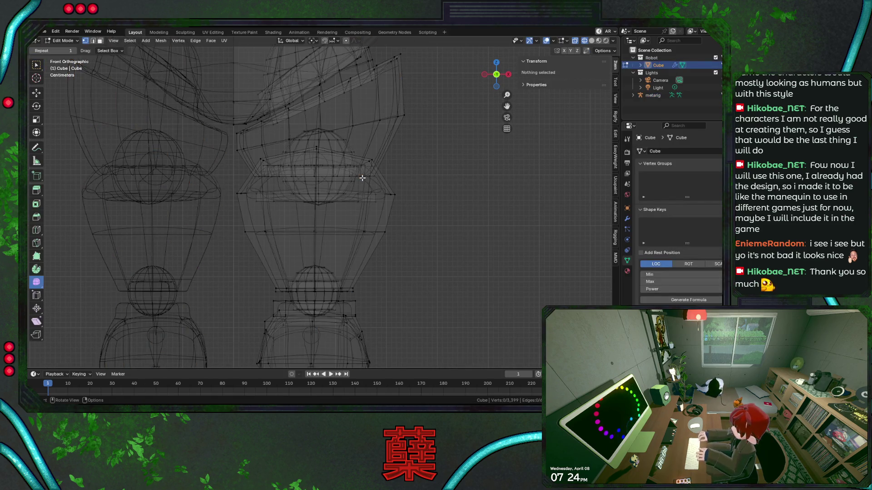
Step: Select the whole shoulder sphere with Ctrl+L and check it in solid, side and front views
{"action": "left_click", "coordinate": [290, 153]}
{"action": "key", "text": "grave"}
{"action": "left_click", "coordinate": [290, 153]}
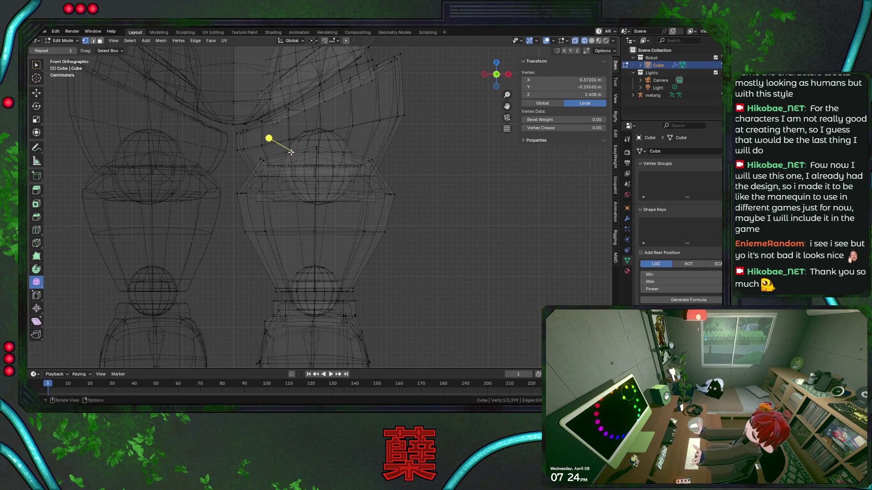
{"action": "key", "text": "ctrl+l"}
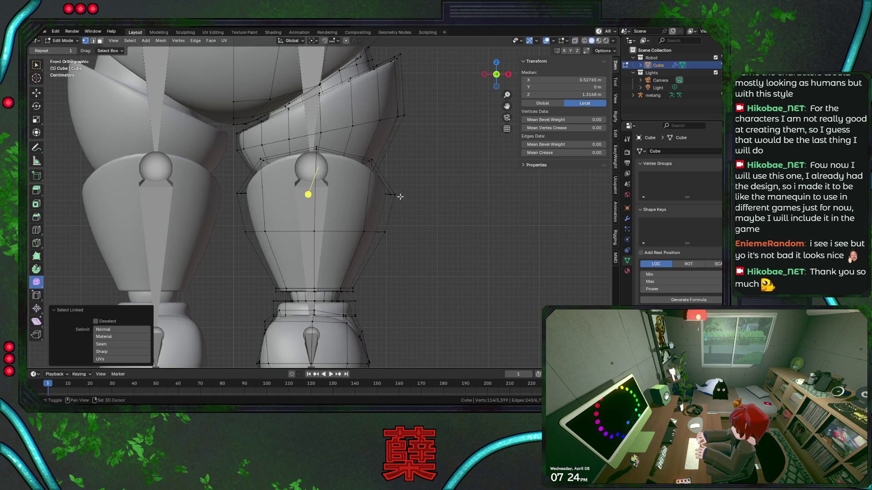
{"action": "key", "text": "shift+z"}
{"action": "key", "text": "KP_3"}
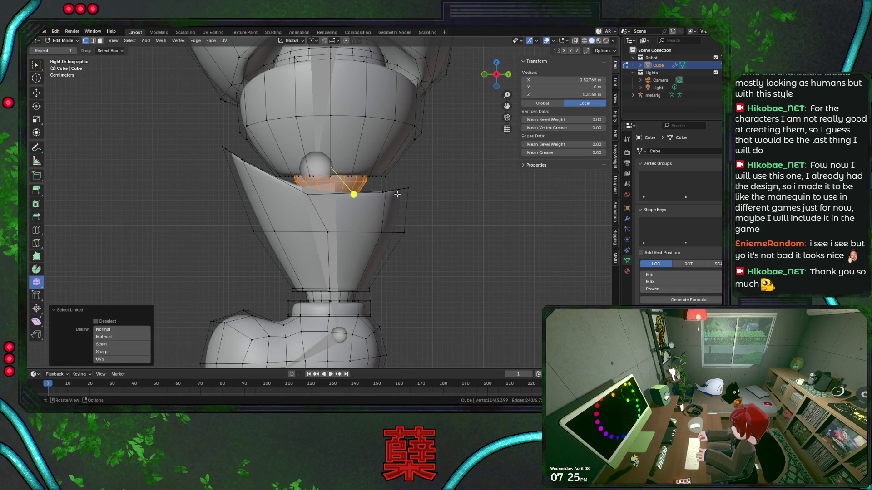
{"action": "key", "text": "shift+z"}
{"action": "key", "text": "KP_1"}
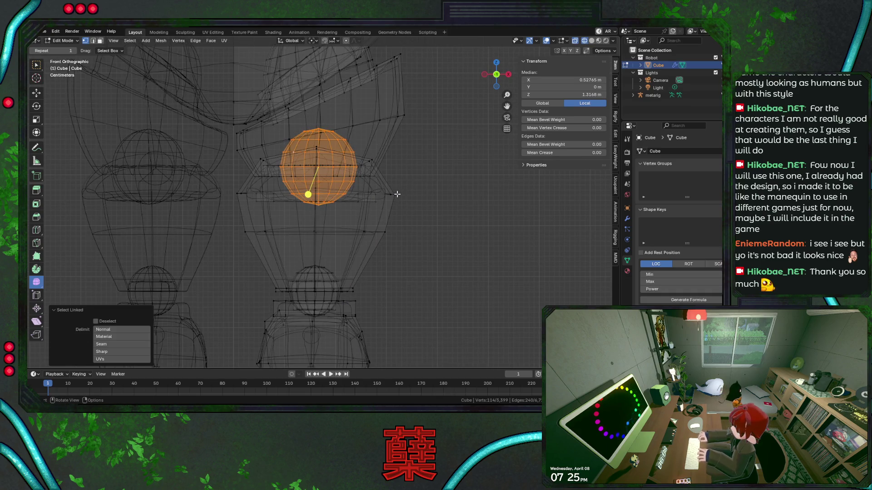
Step: Shift the shoulder ball slightly along X to align it, then add the upper edge loop to the selection
{"action": "key", "text": "shift+z"}
{"action": "key", "text": "shift+z"}
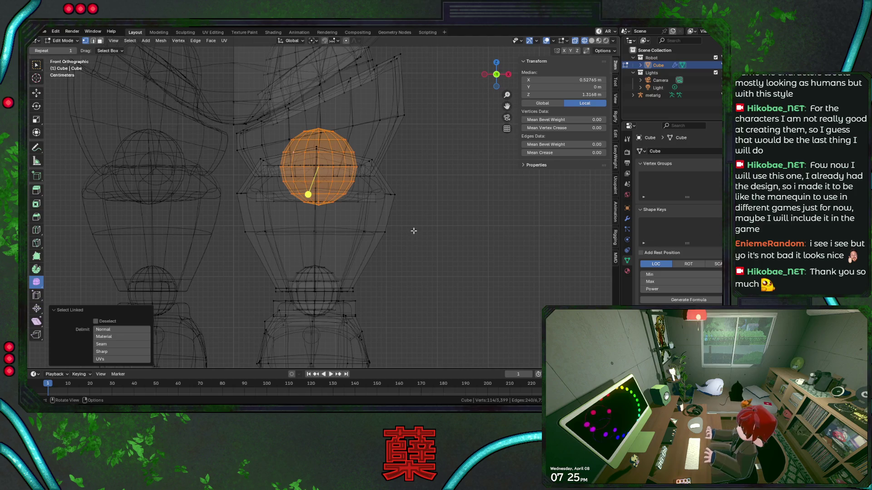
{"action": "key", "text": "g"}
{"action": "key", "text": "x"}
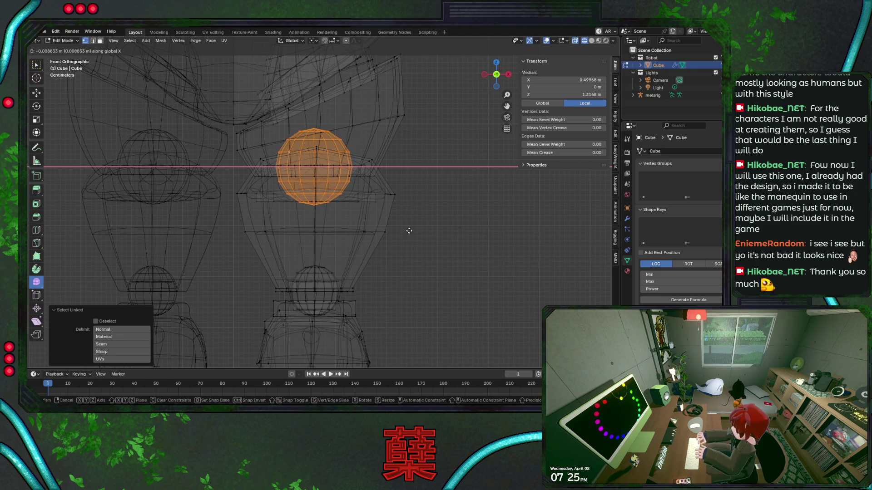
{"action": "left_click", "coordinate": [402, 219]}
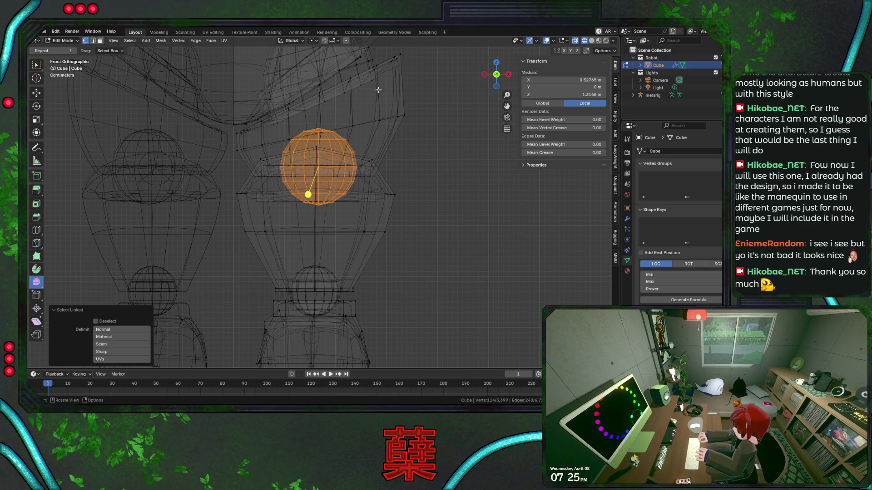
{"action": "left_click", "coordinate": [301, 176], "text": "alt+shift"}
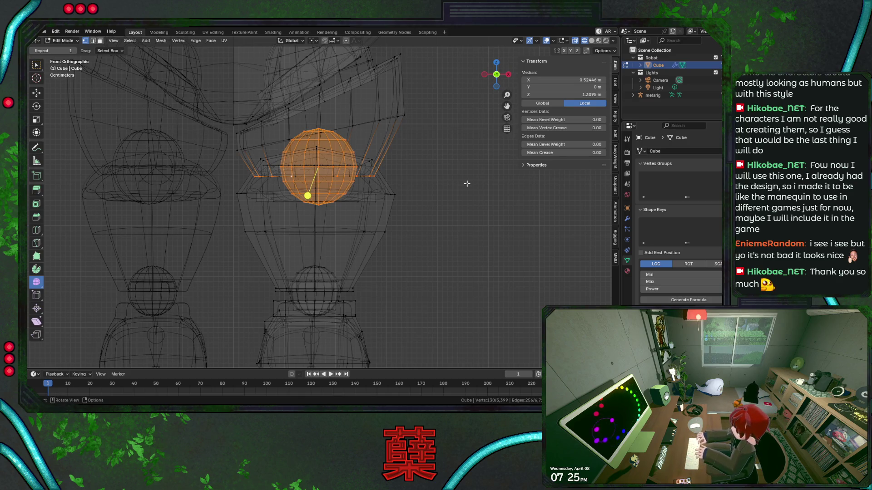
Step: Grow the shoulder selection outward, drop the upper hat piece and add the upper rim vertices
{"action": "key", "text": "ctrl+KP_Add"}
{"action": "key", "text": "ctrl+KP_Add"}
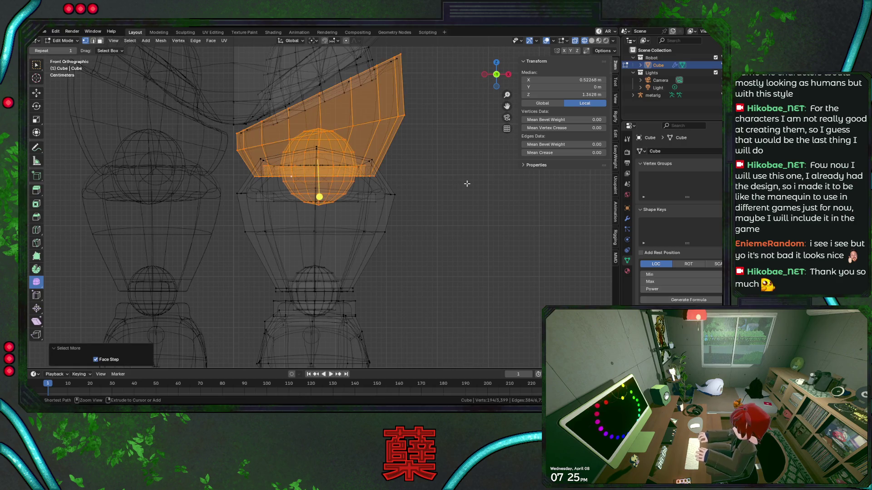
{"action": "key", "text": "ctrl+KP_Add"}
{"action": "key", "text": "ctrl+KP_Add"}
{"action": "key", "text": "ctrl+KP_Add"}
{"action": "key", "text": "ctrl+KP_Add"}
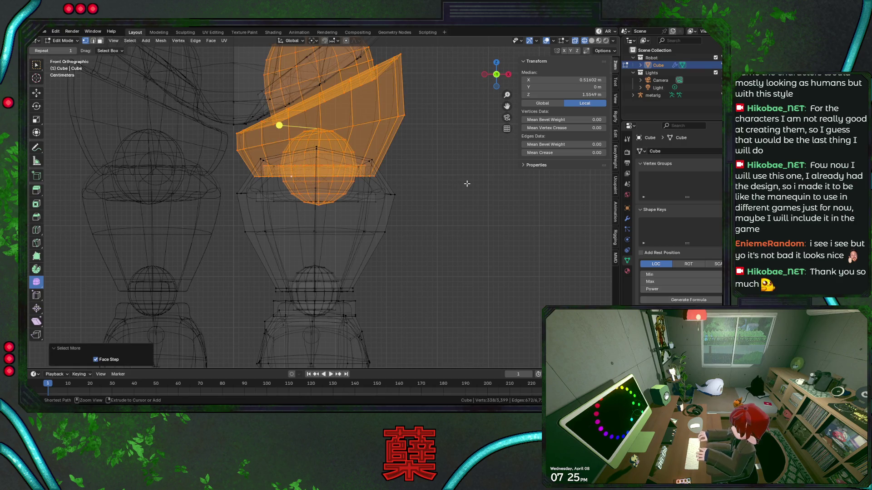
{"action": "scroll", "coordinate": [396, 163], "scroll_direction": "down", "scroll_amount": 3}
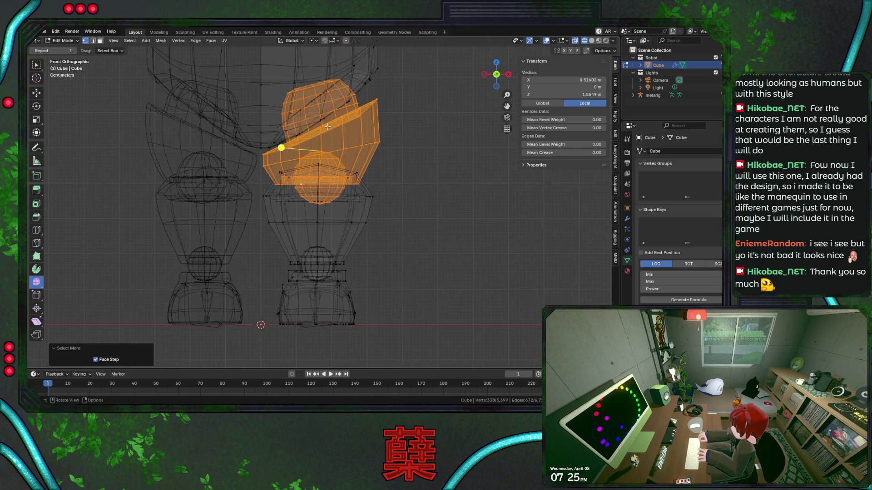
{"action": "left_click_drag", "start_coordinate": [236, 75], "coordinate": [434, 138], "text": "ctrl"}
{"action": "left_click_drag", "start_coordinate": [255, 130], "coordinate": [315, 150], "text": "ctrl"}
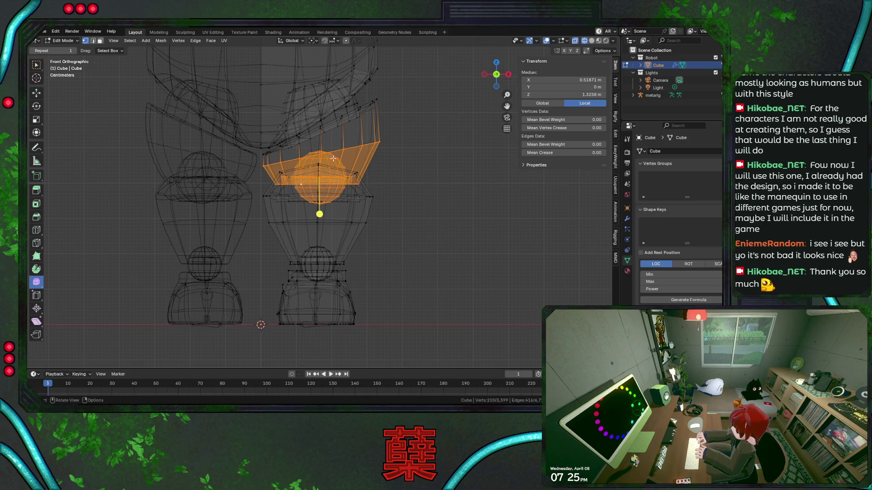
{"action": "scroll", "coordinate": [326, 159], "scroll_direction": "up", "scroll_amount": 2}
{"action": "key", "text": "b"}
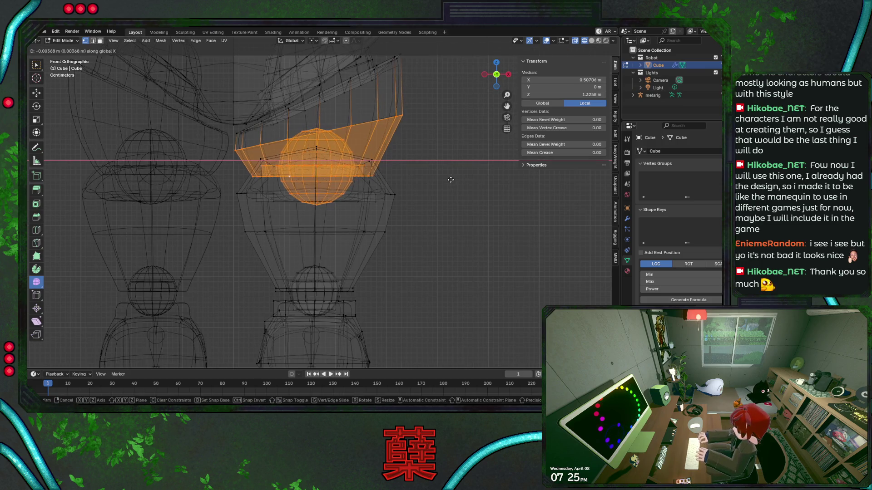
{"action": "left_click_drag", "start_coordinate": [409, 156], "coordinate": [365, 62]}
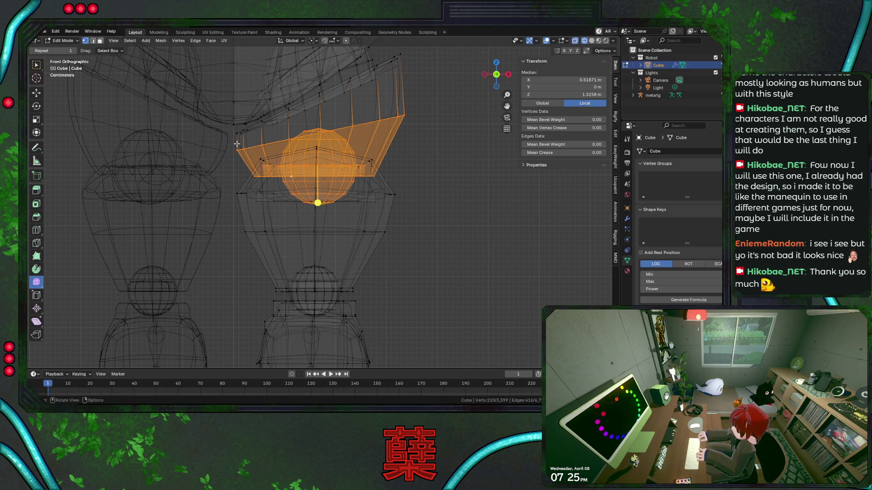
Step: Select the horizontal loop around the shoulder as a face band plus the linked shoulder ball
{"action": "left_click", "coordinate": [295, 155]}
{"action": "right_click", "coordinate": [272, 164]}
{"action": "key", "text": "Escape"}
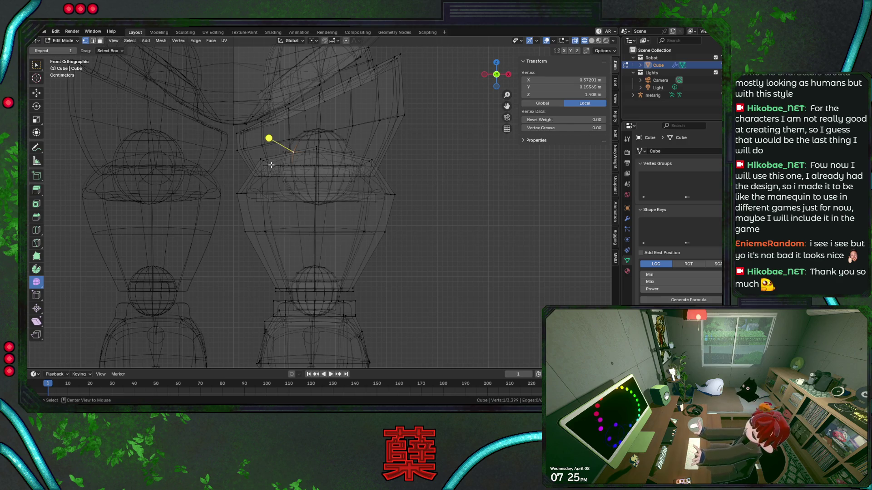
{"action": "left_click", "coordinate": [272, 164], "text": "alt"}
{"action": "left_click", "coordinate": [306, 167], "text": "alt"}
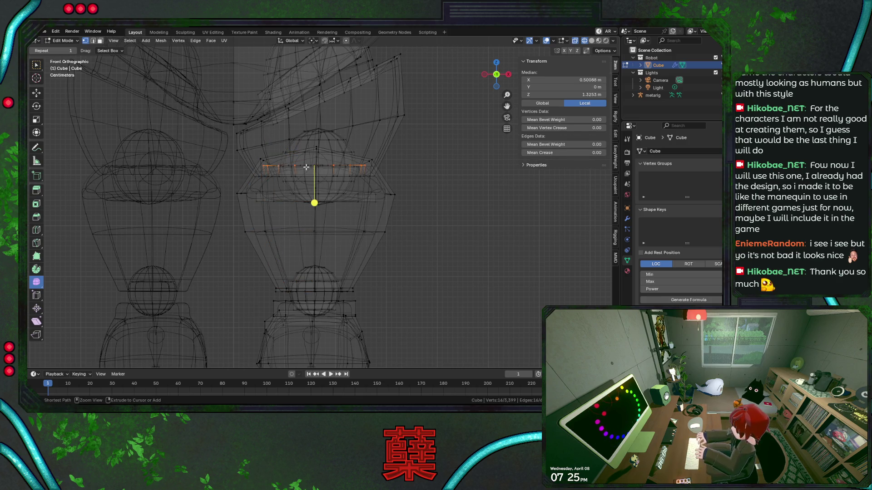
{"action": "key", "text": "ctrl+KP_Add"}
{"action": "key", "text": "ctrl+KP_Add"}
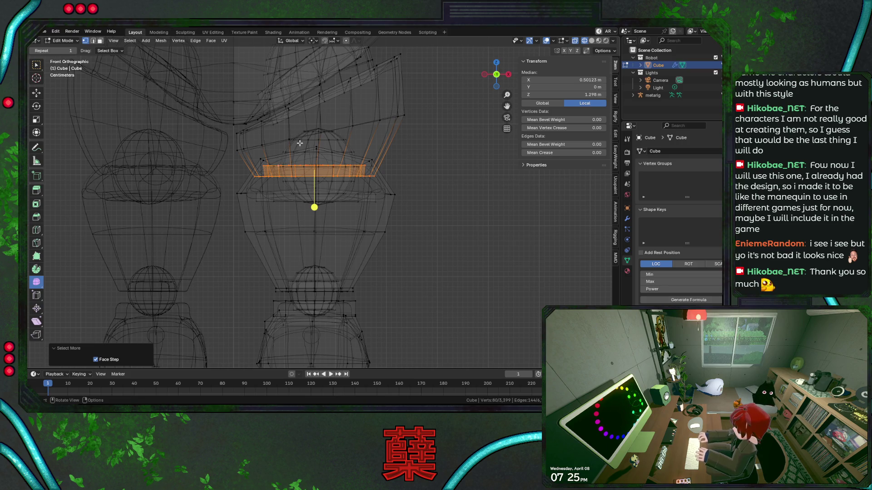
{"action": "key", "text": "l"}
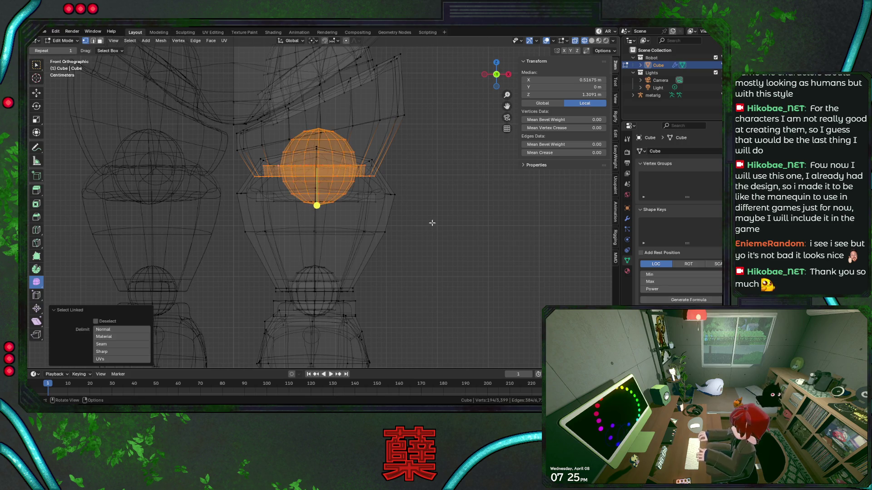
Step: Slide the shoulder ball and its band sideways along X in a few G X nudges
{"action": "key", "text": "shift+z"}
{"action": "key", "text": "g"}
{"action": "key", "text": "x"}
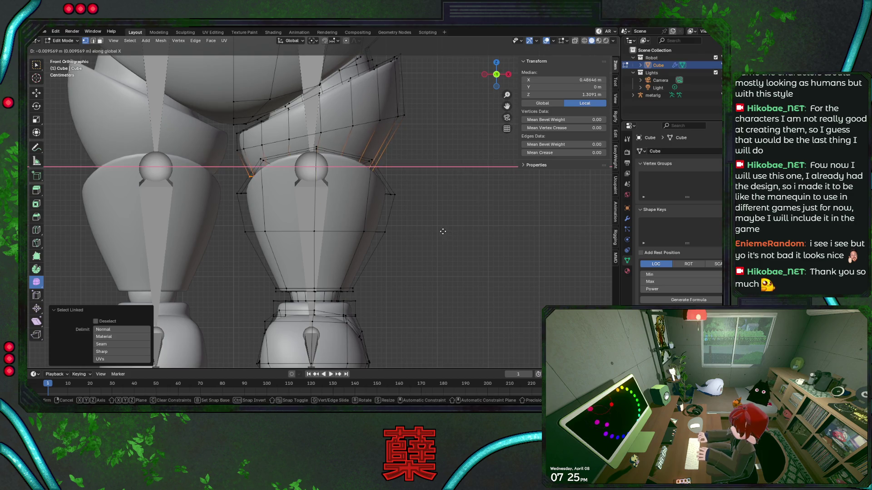
{"action": "key", "text": "Escape"}
{"action": "key", "text": "shift+z"}
{"action": "key", "text": "g"}
{"action": "key", "text": "x"}
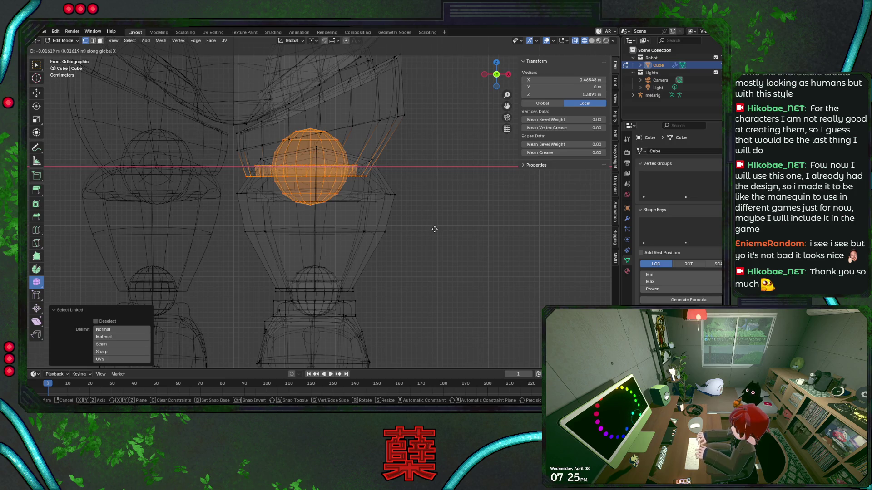
{"action": "left_click", "coordinate": [435, 230]}
{"action": "key", "text": "g"}
{"action": "key", "text": "x"}
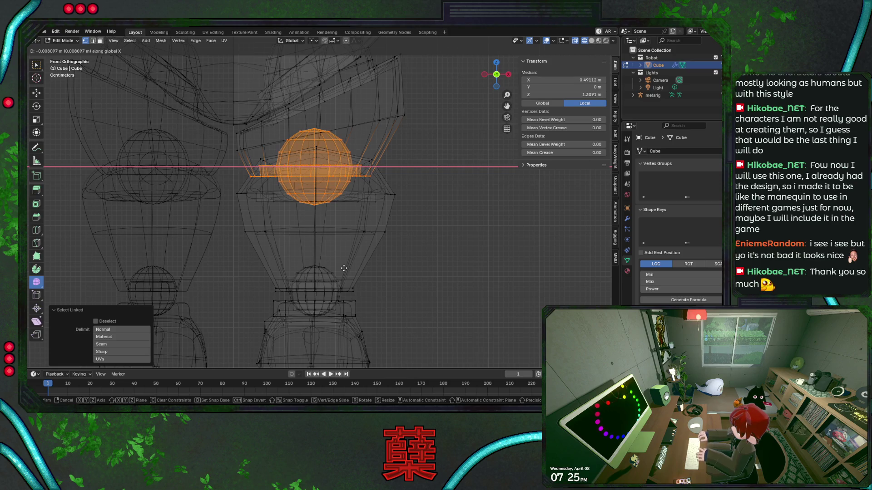
{"action": "left_click", "coordinate": [397, 274]}
{"action": "scroll", "coordinate": [388, 258], "scroll_direction": "up", "scroll_amount": 2}
{"action": "scroll", "coordinate": [392, 266], "scroll_direction": "up", "scroll_amount": 2}
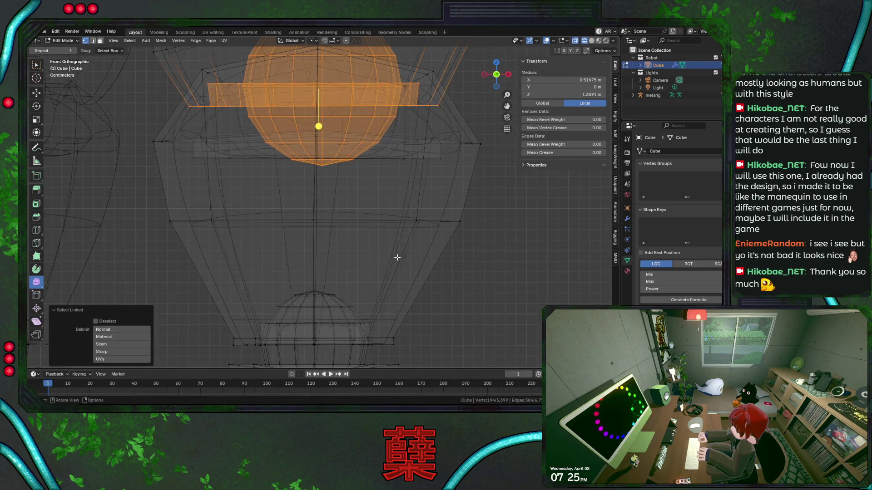
{"action": "key", "text": "g"}
{"action": "key", "text": "x"}
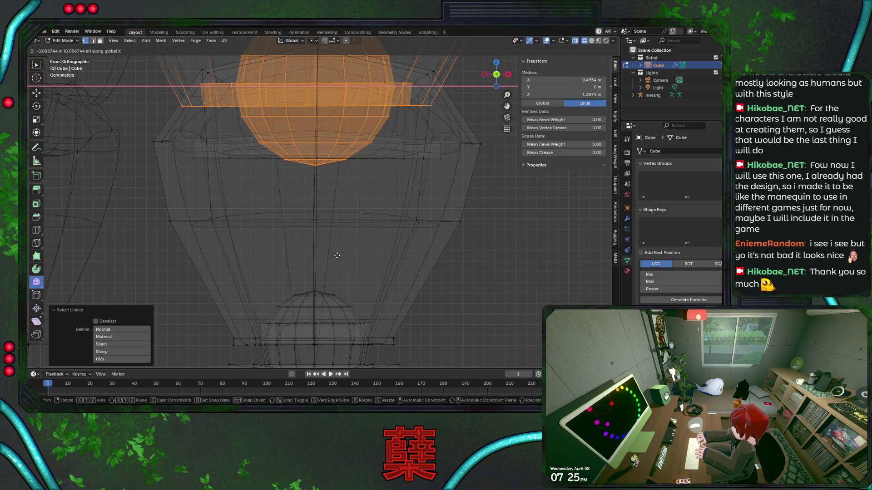
{"action": "left_click", "coordinate": [337, 255]}
{"action": "scroll", "coordinate": [344, 233], "scroll_direction": "down", "scroll_amount": 2}
Step: Save BaseRobot.blend, leave mesh editing and enter Edit Mode on the meta-rig
{"action": "key", "text": "ctrl+s"}
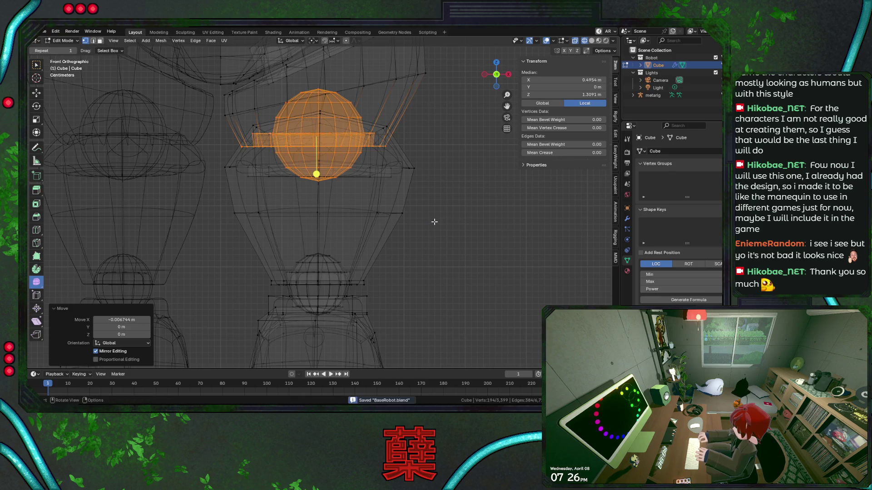
{"action": "key", "text": "shift+z"}
{"action": "key", "text": "Tab"}
{"action": "left_click", "coordinate": [313, 133]}
{"action": "key", "text": "Tab"}
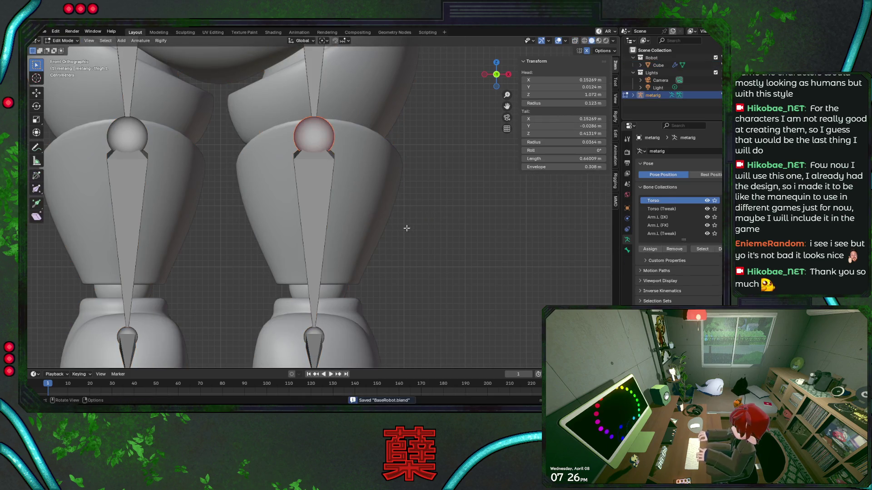
{"action": "key", "text": "shift+z"}
Step: Box-select the pelvis bone group, lower it along Z and save the file
{"action": "left_click", "coordinate": [446, 214]}
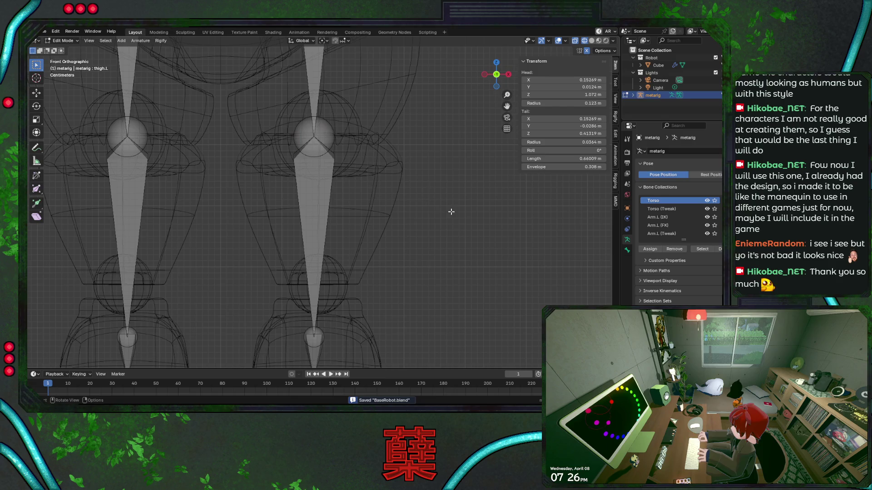
{"action": "mouse_move", "coordinate": [426, 185]}
{"action": "middle_mouse_down", "text": "shift"}
{"action": "mouse_move", "coordinate": [443, 206]}
{"action": "mouse_move", "coordinate": [347, 139]}
{"action": "middle_mouse_up", "text": "shift"}
{"action": "scroll", "coordinate": [439, 198], "scroll_direction": "down", "scroll_amount": 1}
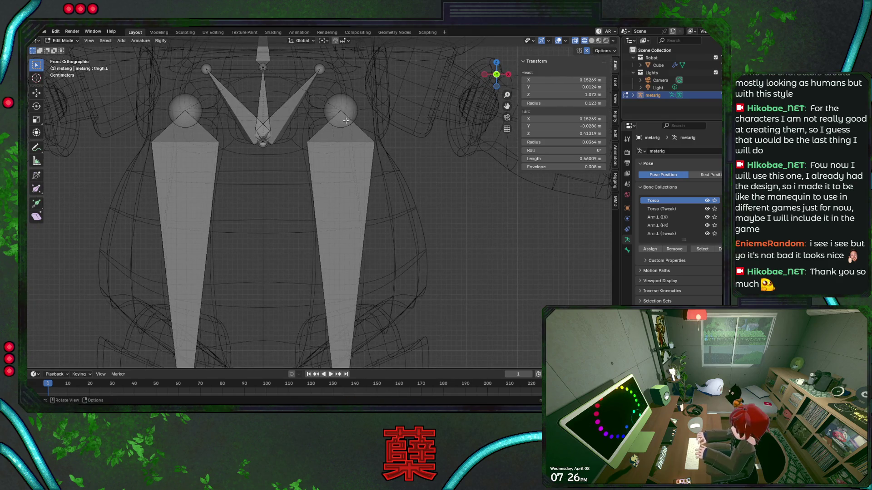
{"action": "scroll", "coordinate": [347, 120], "scroll_direction": "down", "scroll_amount": 2}
{"action": "left_click_drag", "start_coordinate": [211, 116], "coordinate": [375, 171]}
{"action": "left_click_drag", "start_coordinate": [253, 127], "coordinate": [296, 145]}
{"action": "key", "text": "g"}
{"action": "key", "text": "z"}
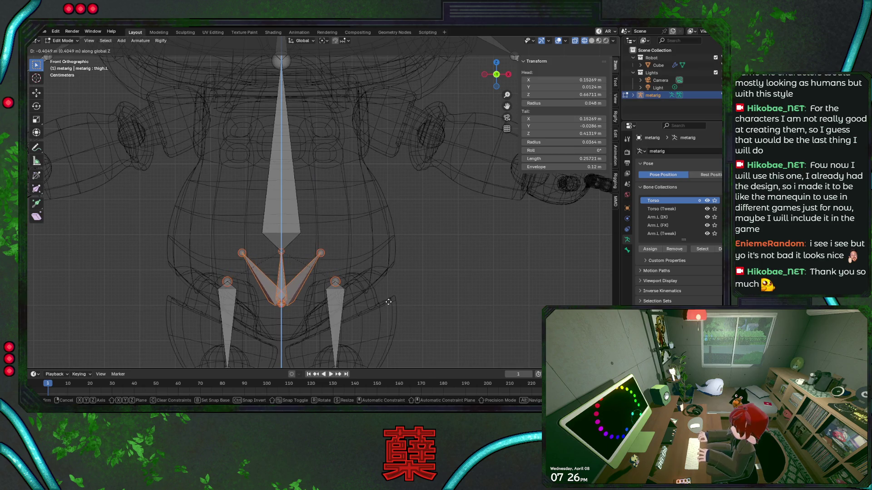
{"action": "left_click", "coordinate": [388, 302]}
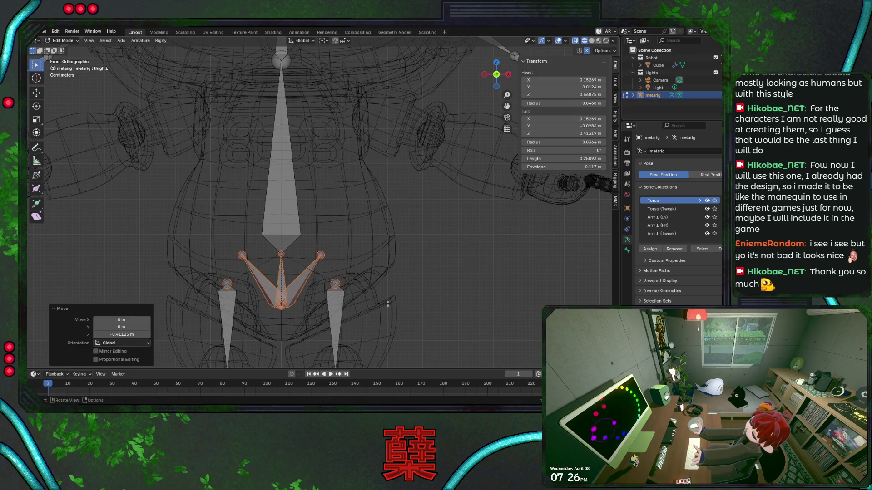
{"action": "key", "text": "ctrl+s"}
{"action": "scroll", "coordinate": [327, 205], "scroll_direction": "down", "scroll_amount": 2}
Step: Lower the spine.001 bone head and joint vertically into the torso
{"action": "left_click", "coordinate": [290, 84]}
{"action": "key", "text": "g"}
{"action": "key", "text": "z"}
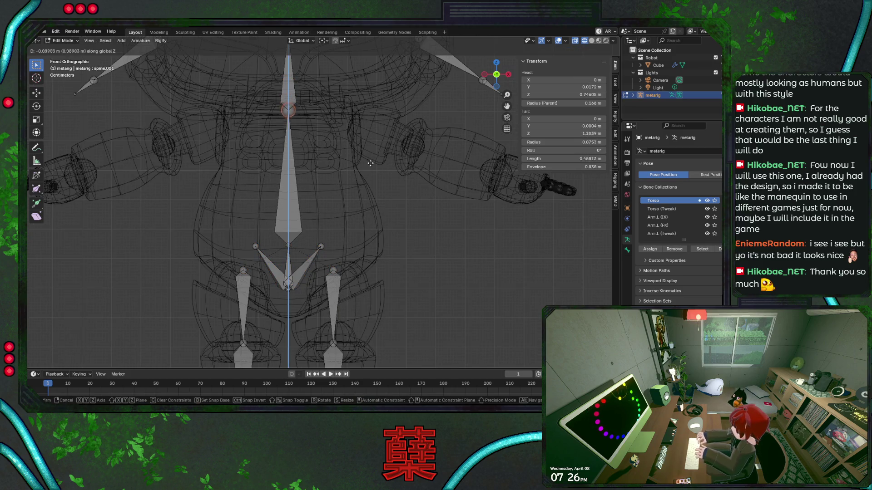
{"action": "key", "text": "Escape"}
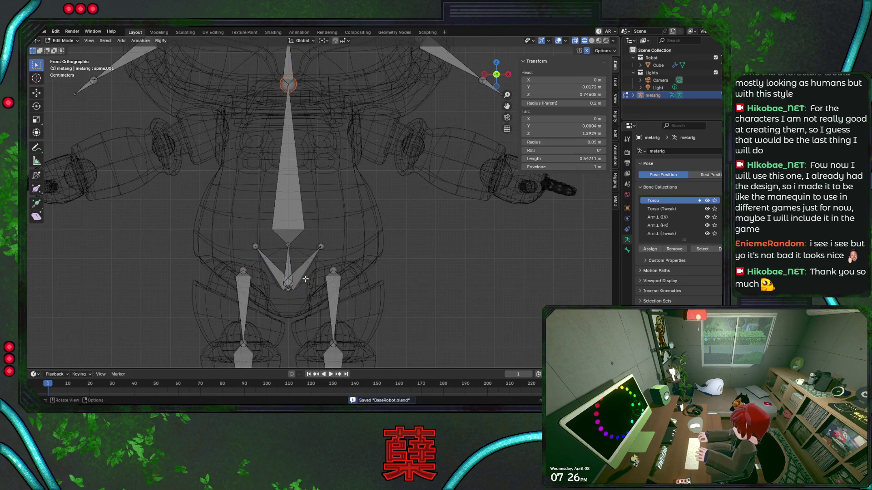
{"action": "key", "text": "g"}
{"action": "key", "text": "z"}
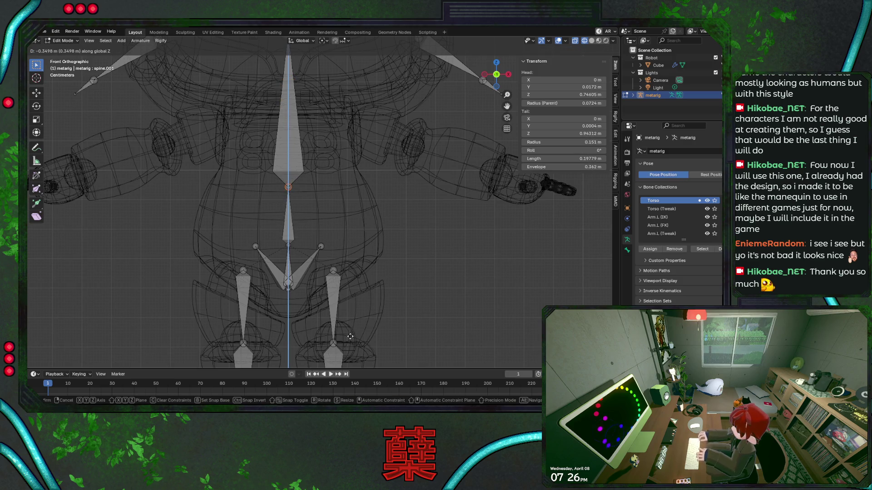
{"action": "left_click", "coordinate": [348, 343]}
{"action": "scroll", "coordinate": [335, 204], "scroll_direction": "up", "scroll_amount": 2}
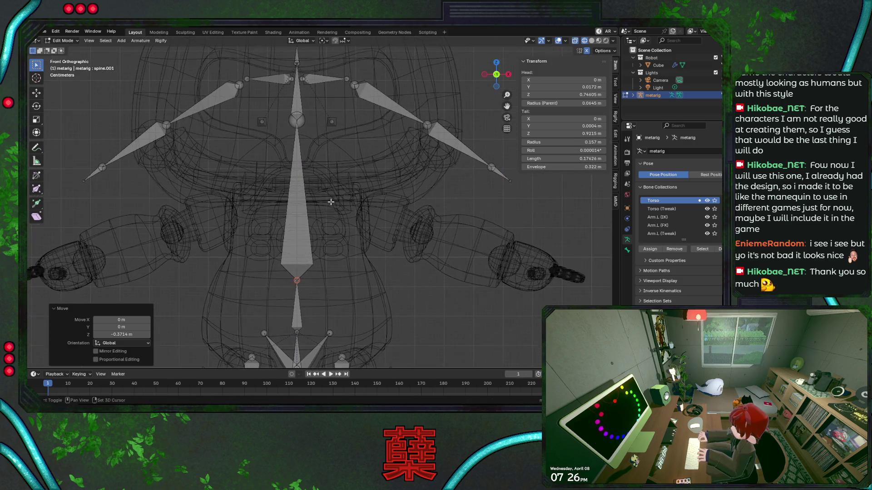
{"action": "scroll", "coordinate": [334, 172], "scroll_direction": "down", "scroll_amount": 2}
{"action": "key", "text": "g"}
{"action": "key", "text": "z"}
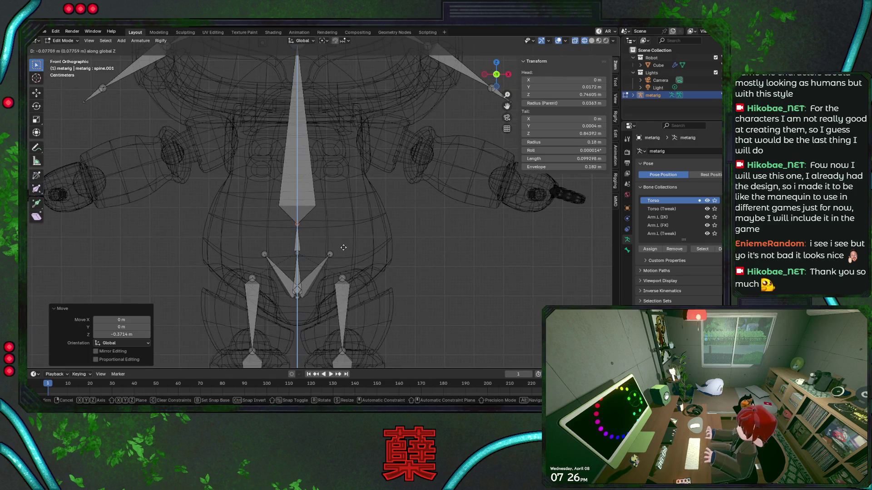
{"action": "left_click", "coordinate": [343, 248]}
{"action": "scroll", "coordinate": [345, 209], "scroll_direction": "up", "scroll_amount": 2}
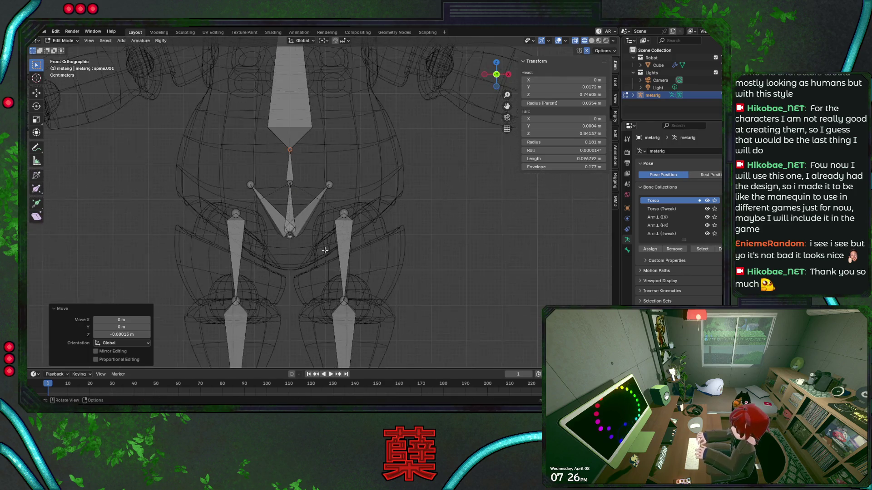
Step: Re-select the pelvis bones around the hips and move them further down along Z
{"action": "middle_click_drag", "start_coordinate": [346, 210], "coordinate": [262, 208], "text": "shift"}
{"action": "left_click_drag", "start_coordinate": [262, 208], "coordinate": [308, 263]}
{"action": "key", "text": "g"}
{"action": "key", "text": "z"}
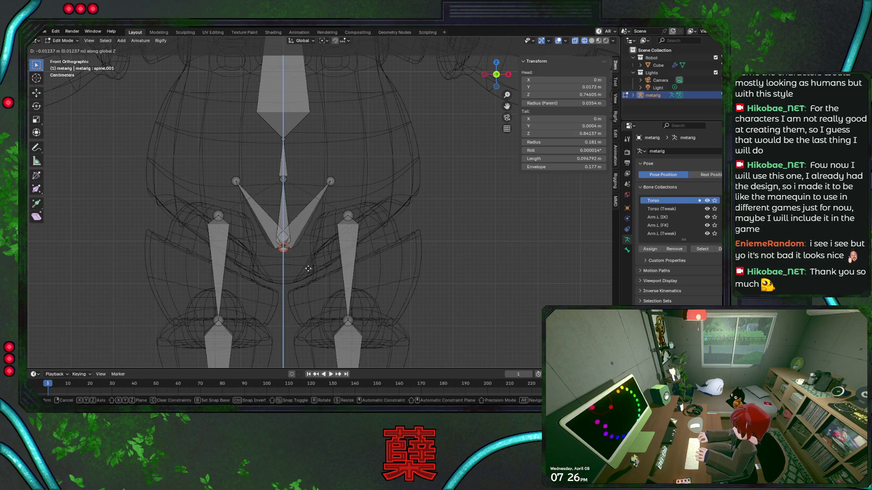
{"action": "left_click", "coordinate": [285, 244]}
{"action": "left_click_drag", "start_coordinate": [239, 182], "coordinate": [334, 249]}
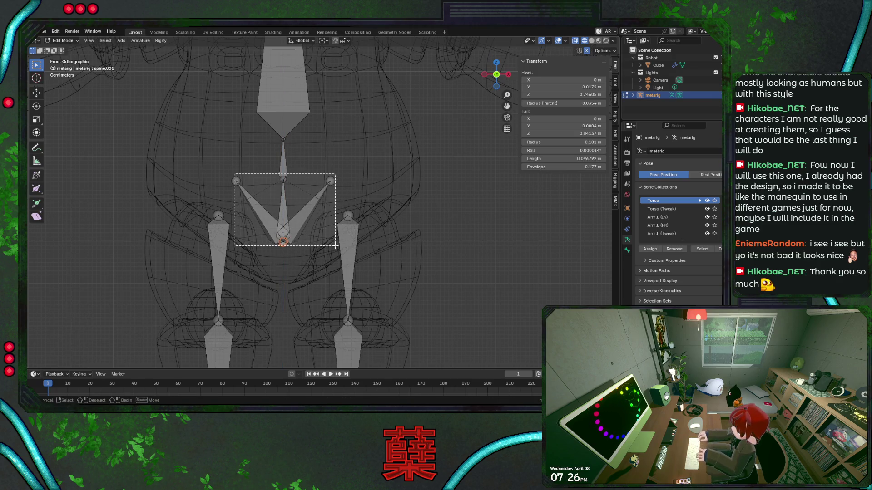
{"action": "key", "text": "g"}
{"action": "key", "text": "z"}
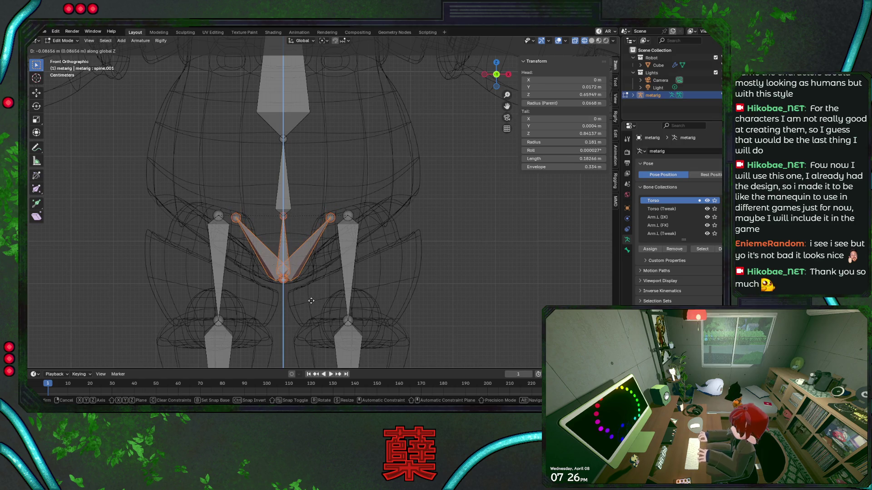
{"action": "left_click", "coordinate": [310, 301]}
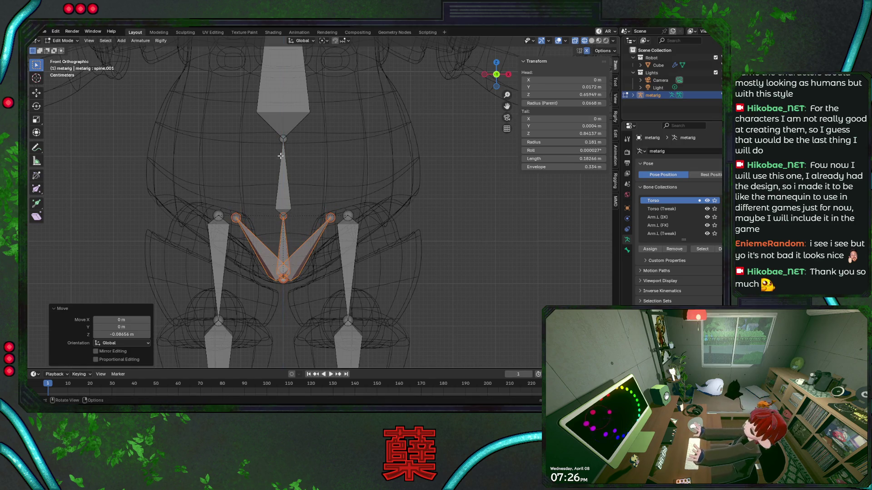
Step: Lower the two spine joints above the pelvis along Z, then pick spine.002
{"action": "left_click", "coordinate": [283, 218]}
{"action": "key", "text": "g"}
{"action": "key", "text": "z"}
{"action": "left_click", "coordinate": [302, 161]}
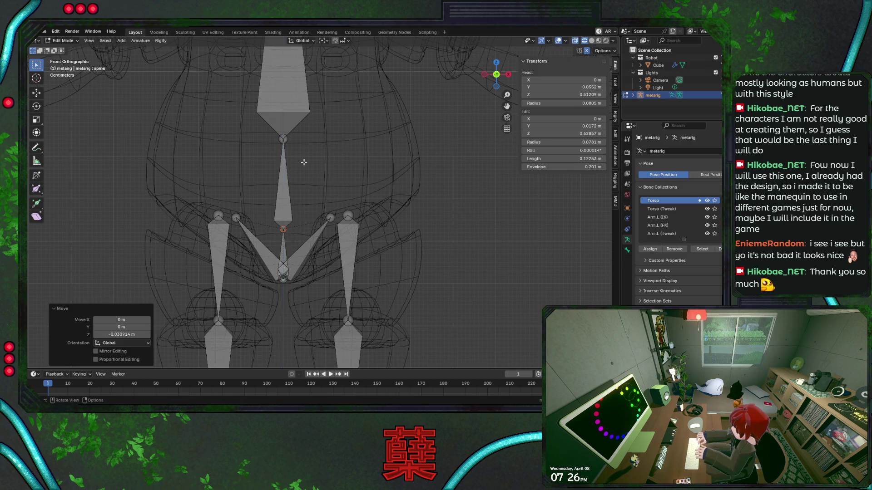
{"action": "key", "text": "g"}
{"action": "key", "text": "z"}
{"action": "left_click", "coordinate": [307, 169]}
{"action": "scroll", "coordinate": [307, 169], "scroll_direction": "up", "scroll_amount": 3}
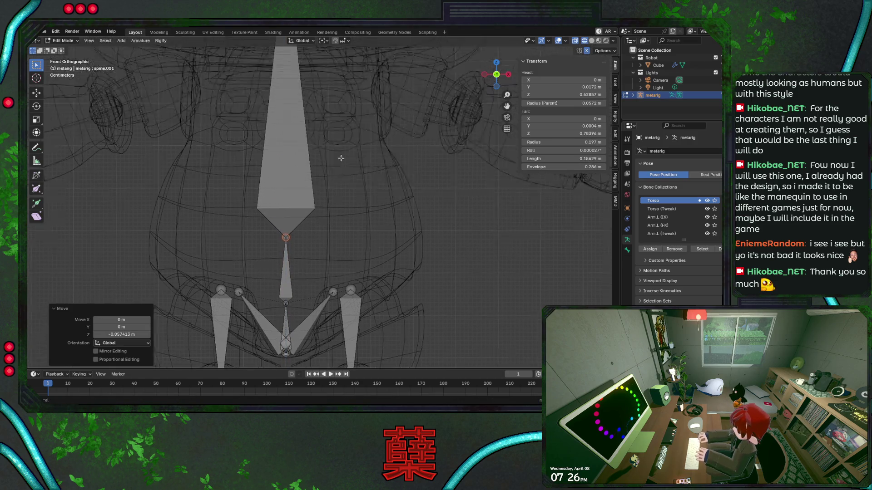
{"action": "scroll", "coordinate": [323, 166], "scroll_direction": "up", "scroll_amount": 3}
{"action": "scroll", "coordinate": [323, 166], "scroll_direction": "down", "scroll_amount": 3}
{"action": "left_click", "coordinate": [300, 146]}
{"action": "scroll", "coordinate": [311, 184], "scroll_direction": "down", "scroll_amount": 4}
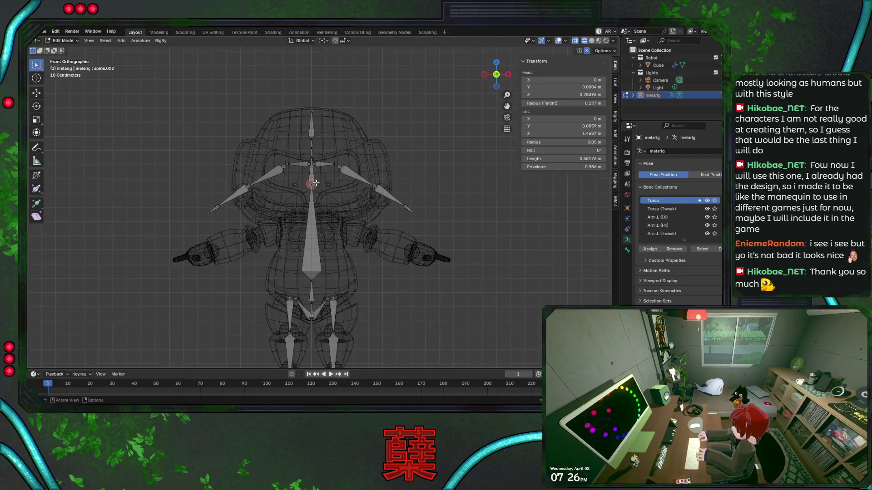
Step: Box-select both arm chains with shoulders, move them down along Z, then undo
{"action": "left_click_drag", "start_coordinate": [156, 109], "coordinate": [404, 214]}
{"action": "key", "text": "g"}
{"action": "key", "text": "z"}
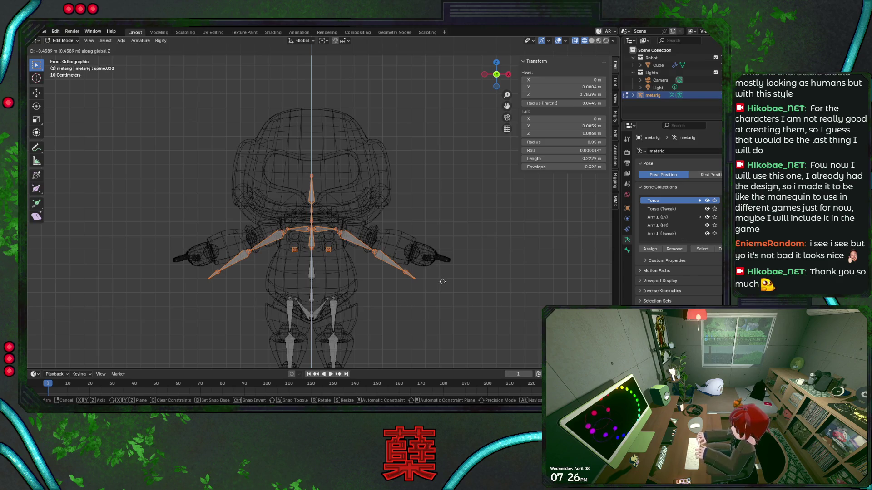
{"action": "left_click", "coordinate": [442, 282]}
{"action": "left_click", "coordinate": [312, 174]}
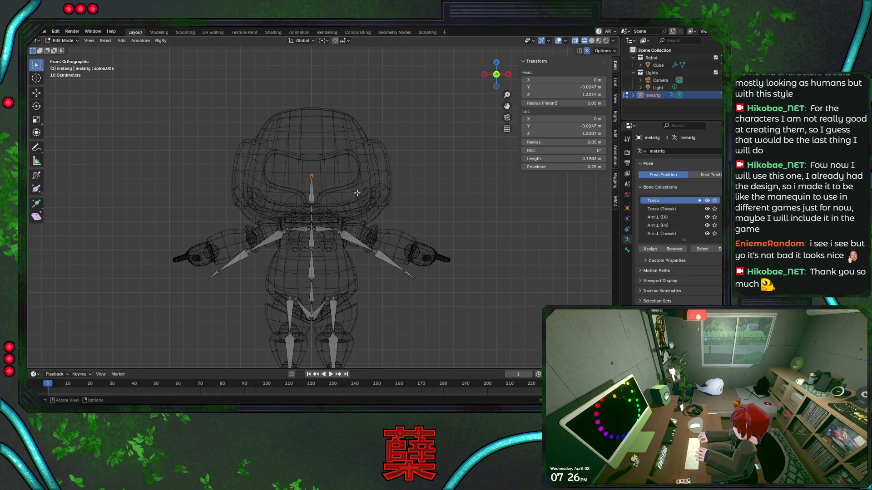
{"action": "key", "text": "ctrl+z"}
{"action": "key", "text": "ctrl+z"}
Step: Lower the arm chains along Z again and refine their height from the right side view
{"action": "key", "text": "g"}
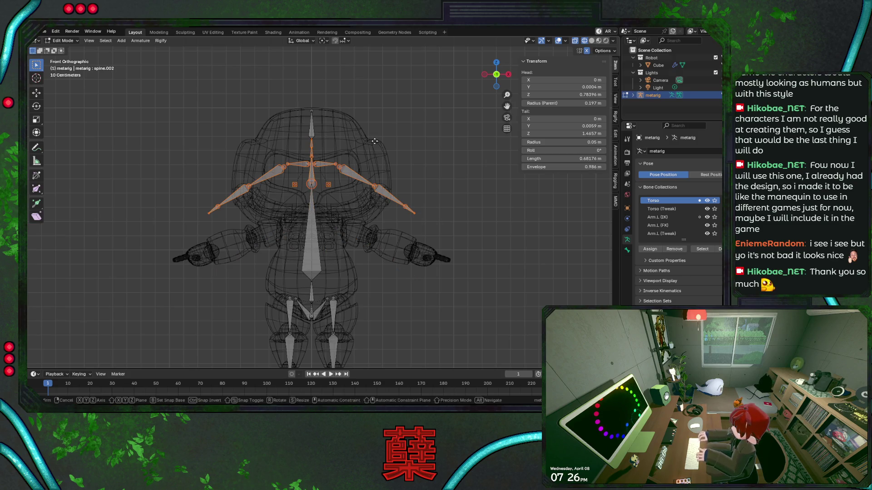
{"action": "key", "text": "z"}
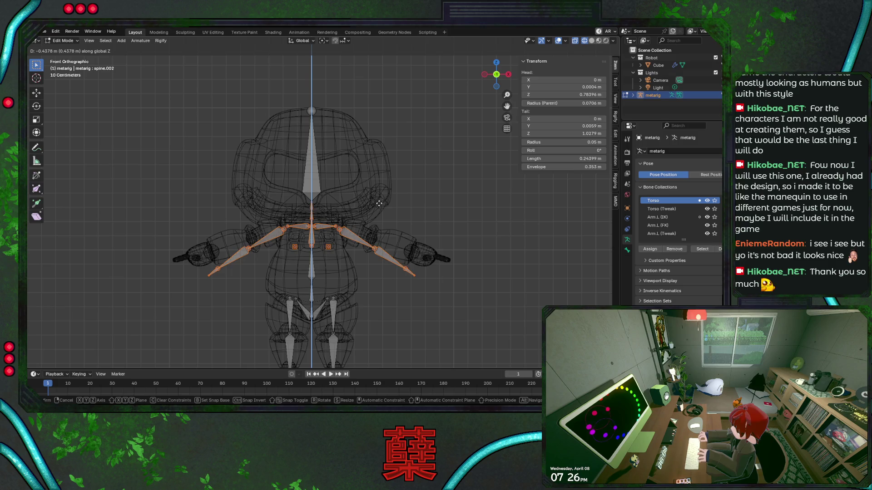
{"action": "left_click", "coordinate": [376, 203]}
{"action": "key", "text": "KP_3"}
{"action": "scroll", "coordinate": [369, 203], "scroll_direction": "up", "scroll_amount": 2}
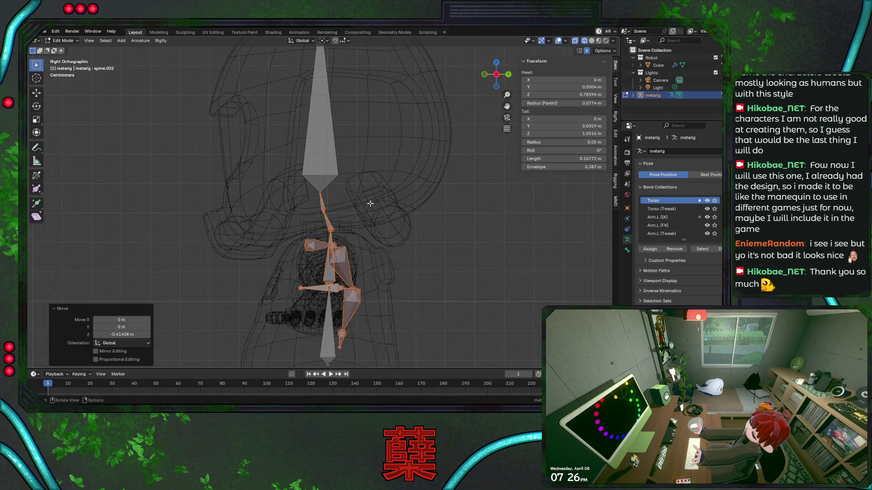
{"action": "key", "text": "g"}
{"action": "key", "text": "z"}
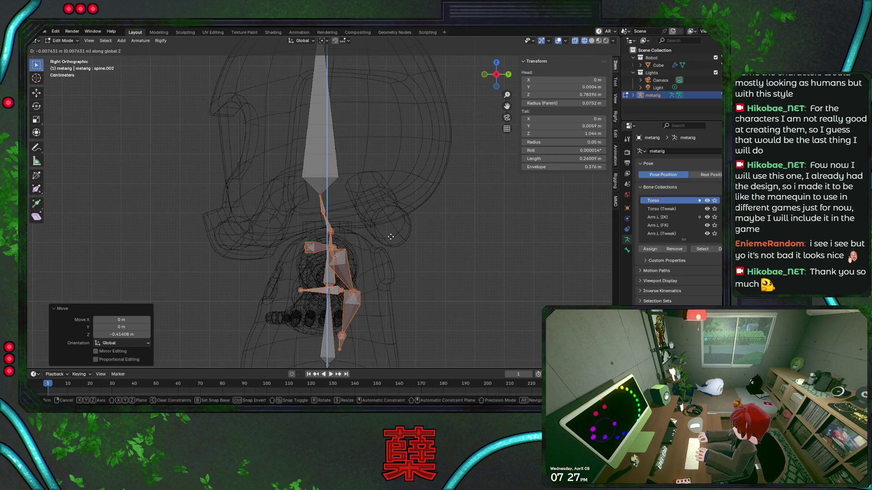
{"action": "left_click", "coordinate": [390, 236]}
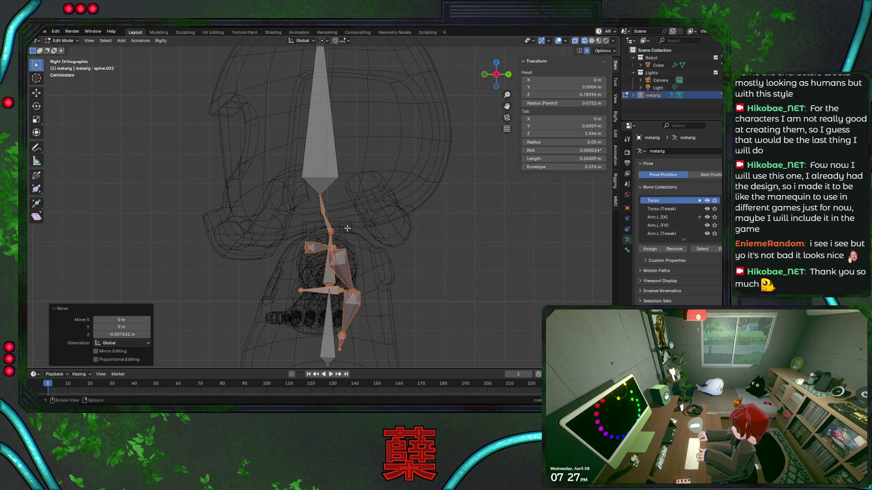
{"action": "scroll", "coordinate": [325, 218], "scroll_direction": "up", "scroll_amount": 2}
{"action": "left_click", "coordinate": [326, 217]}
Step: Cancel the neck bone move, return to front view, save BaseRobot.blend and switch to solid shading
{"action": "key", "text": "g"}
{"action": "key", "text": "z"}
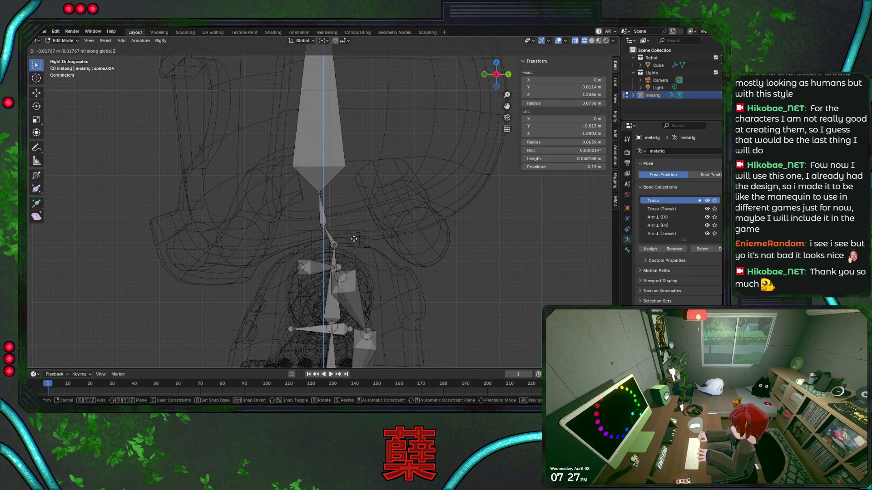
{"action": "key", "text": "Escape"}
{"action": "key", "text": "KP_1"}
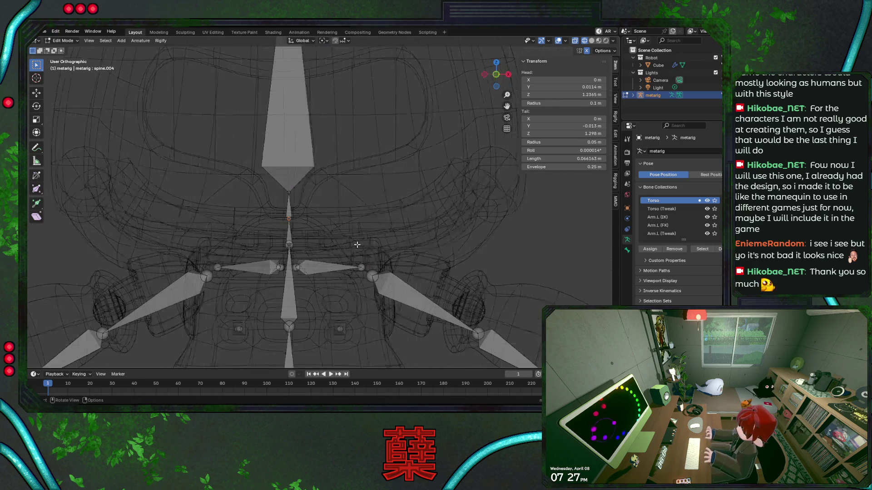
{"action": "key", "text": "ctrl+s"}
{"action": "scroll", "coordinate": [356, 244], "scroll_direction": "down", "scroll_amount": 6}
{"action": "scroll", "coordinate": [351, 231], "scroll_direction": "up", "scroll_amount": 1}
{"action": "scroll", "coordinate": [348, 225], "scroll_direction": "up", "scroll_amount": 2}
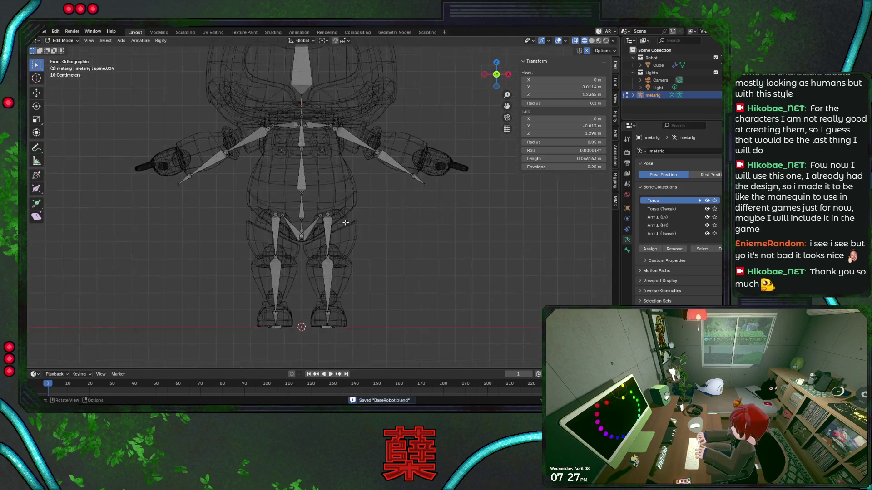
{"action": "scroll", "coordinate": [346, 222], "scroll_direction": "up", "scroll_amount": 2}
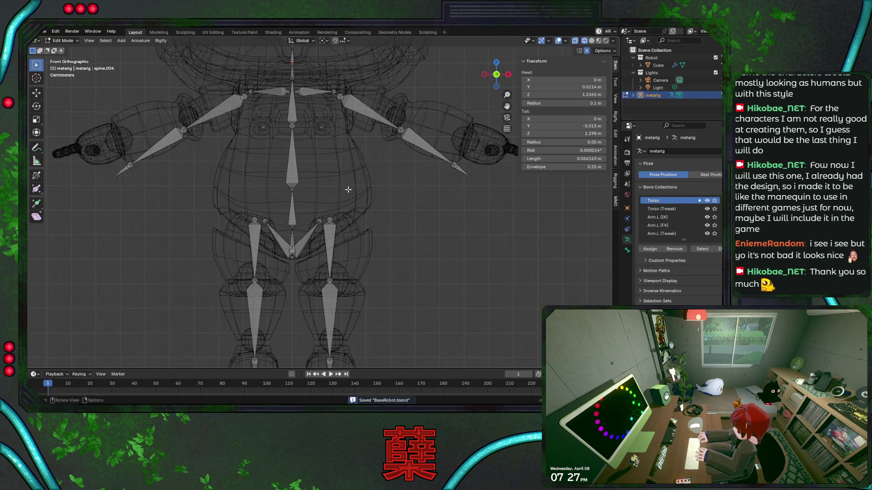
{"action": "scroll", "coordinate": [355, 198], "scroll_direction": "down", "scroll_amount": 1}
{"action": "key", "text": "shift+z"}
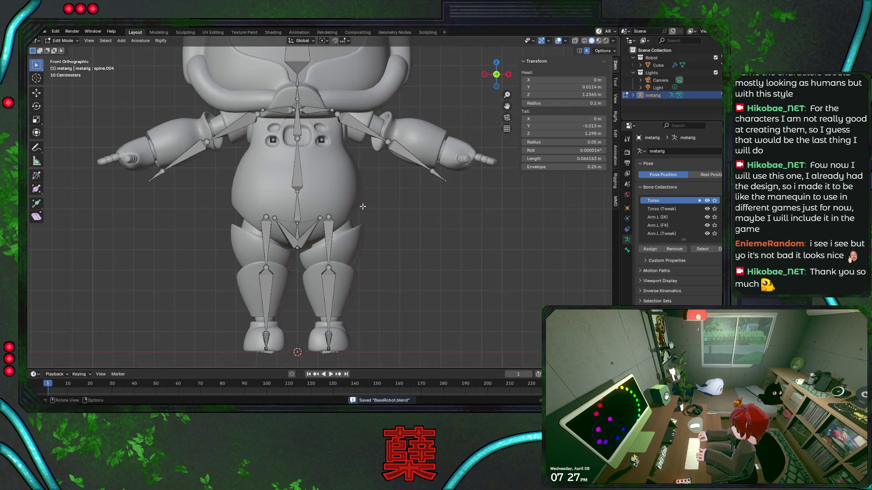
{"action": "scroll", "coordinate": [363, 207], "scroll_direction": "down", "scroll_amount": 1}
{"action": "scroll", "coordinate": [362, 206], "scroll_direction": "down", "scroll_amount": 2}
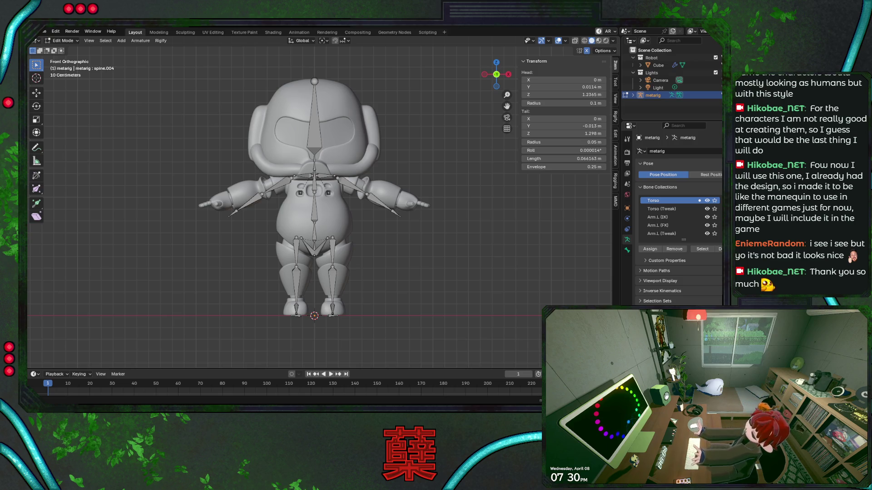
Step: Pan to the robot's left arm, select the hand bone and orbit to check the arm's depth
{"action": "key", "text": "KP_Decimal"}
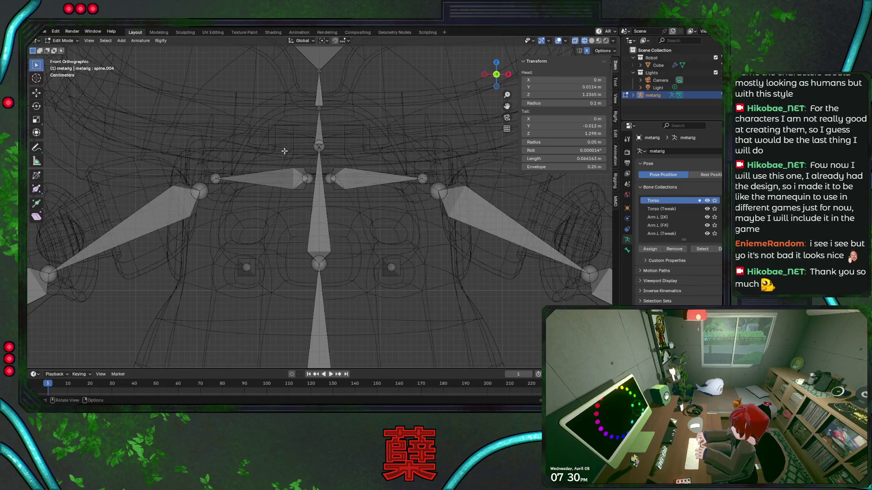
{"action": "middle_click_drag", "start_coordinate": [284, 169], "coordinate": [250, 171]}
{"action": "scroll", "coordinate": [250, 171], "scroll_direction": "down", "scroll_amount": 1}
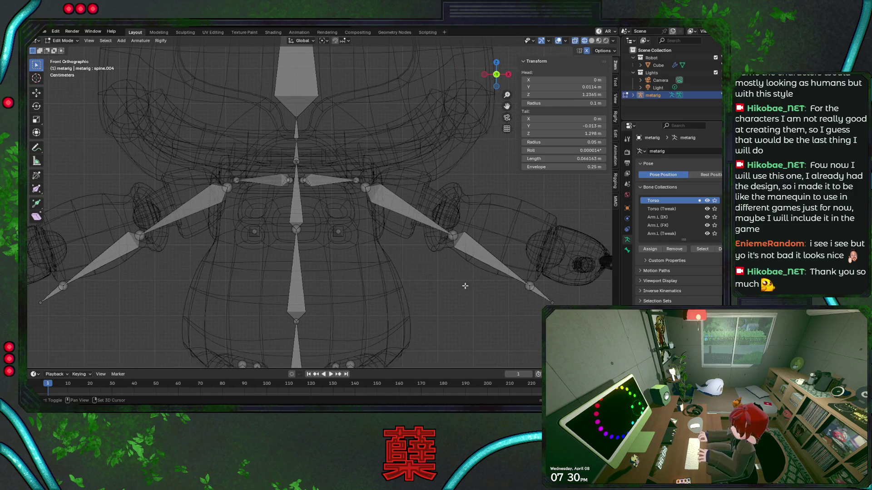
{"action": "middle_click_drag", "start_coordinate": [412, 205], "coordinate": [348, 240], "text": "shift"}
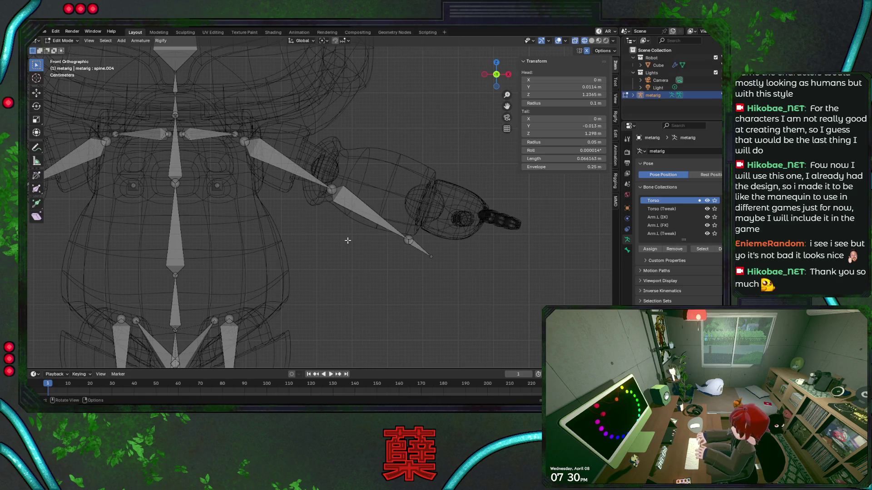
{"action": "left_click", "coordinate": [413, 231]}
{"action": "middle_click_drag", "start_coordinate": [413, 232], "coordinate": [394, 289]}
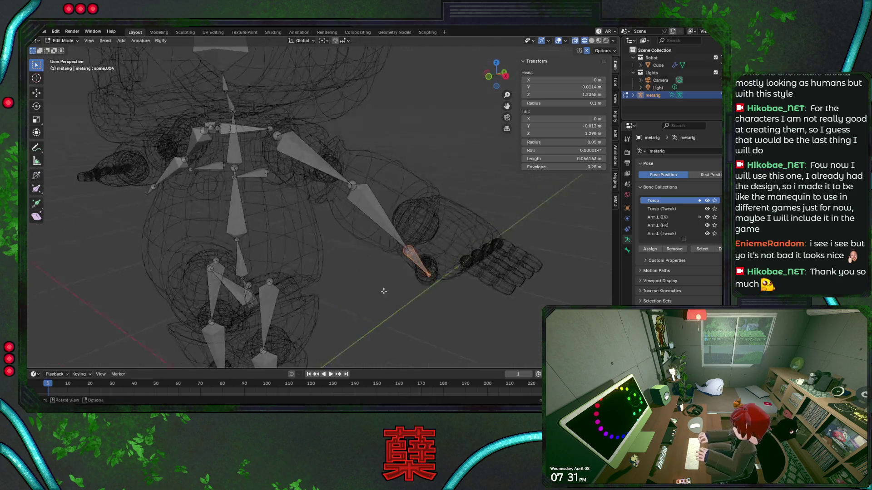
{"action": "scroll", "coordinate": [409, 279], "scroll_direction": "down", "scroll_amount": 5}
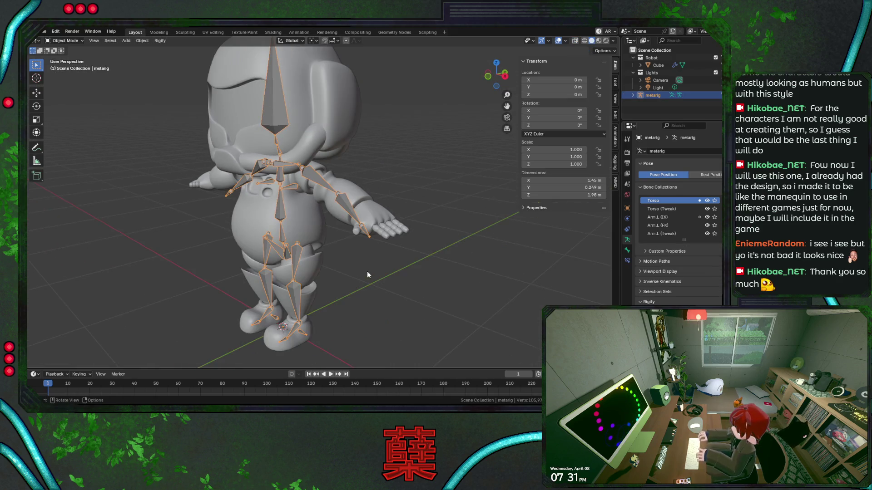
Step: Delete the fitted meta-rig and add a fresh Human (Meta-Rig) armature via Shift+A
{"action": "key", "text": "Tab"}
{"action": "key", "text": "Delete"}
{"action": "key", "text": "shift+a"}
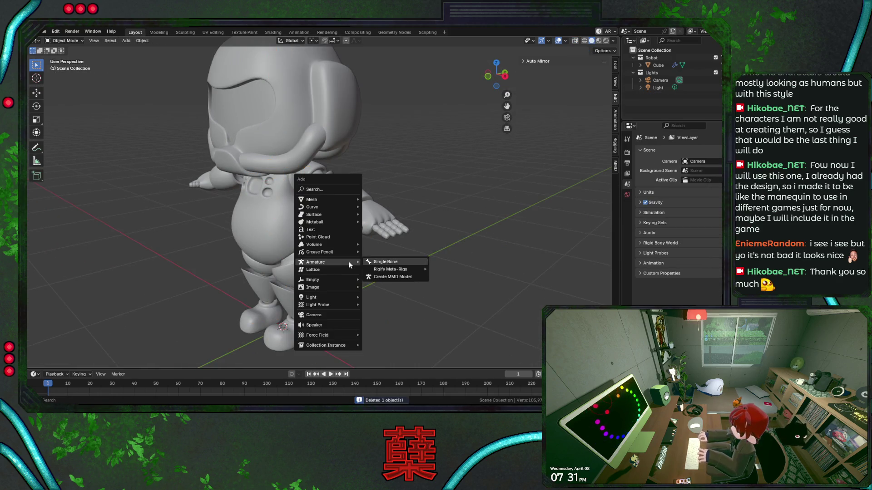
{"action": "key", "text": "Down"}
{"action": "key", "text": "Down"}
{"action": "key", "text": "Up"}
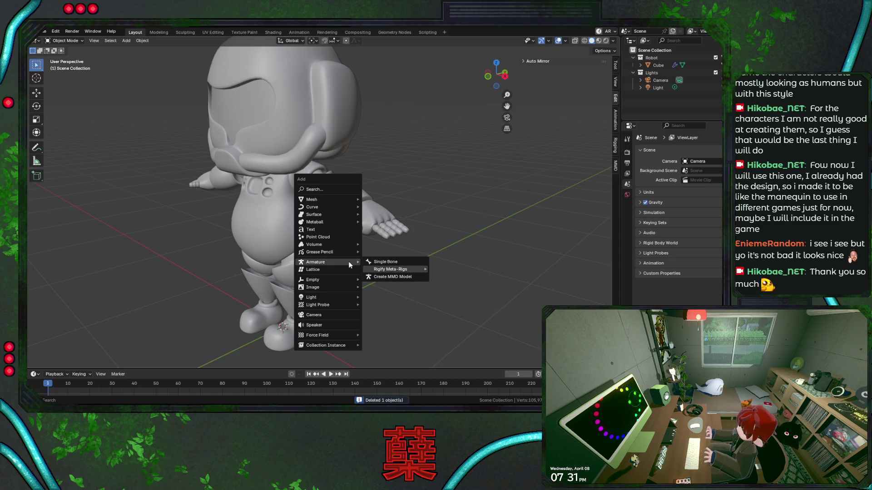
{"action": "key", "text": "Right"}
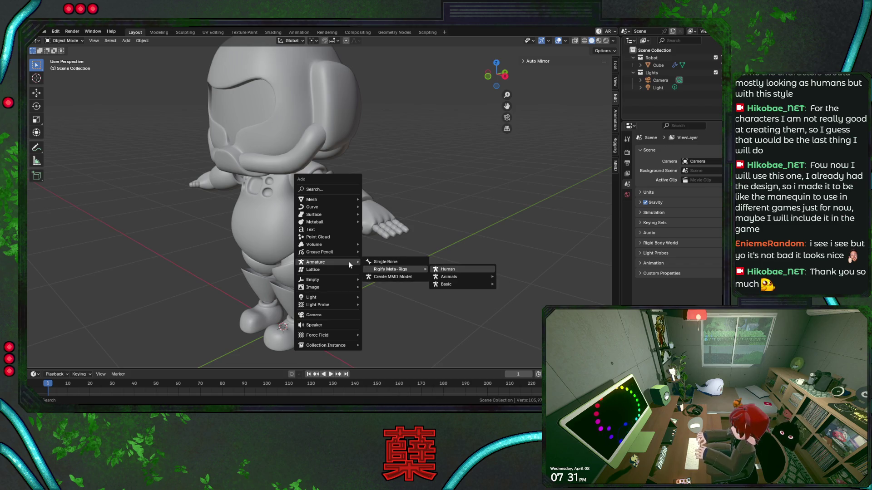
{"action": "key", "text": "Return"}
{"action": "key", "text": "KP_1"}
Step: In wireframe Edit Mode, box-select the meta-rig's face bones from side and front views
{"action": "key", "text": "shift+z"}
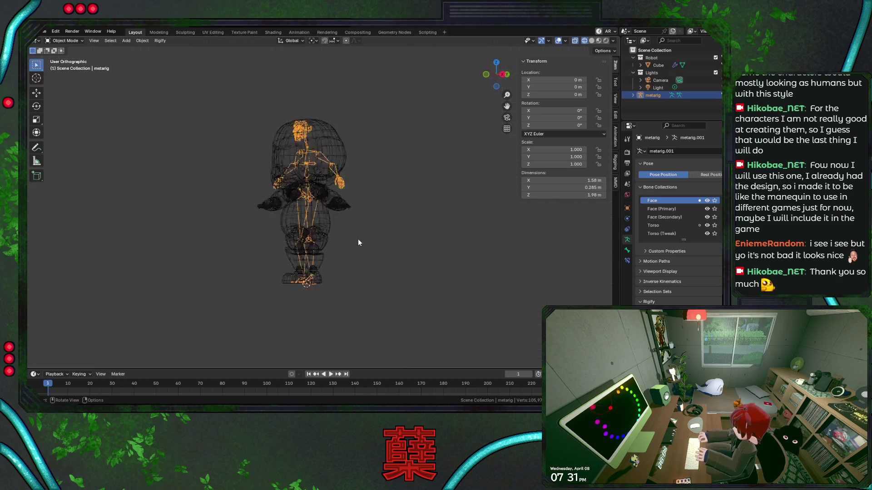
{"action": "key", "text": "KP_3"}
{"action": "key", "text": "Tab"}
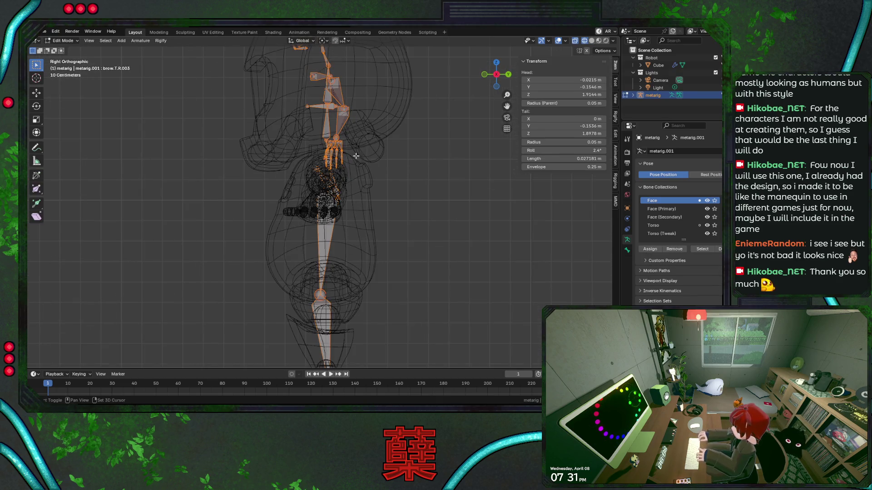
{"action": "middle_click_drag", "start_coordinate": [356, 156], "coordinate": [382, 224], "text": "shift"}
{"action": "scroll", "coordinate": [375, 184], "scroll_direction": "up", "scroll_amount": 3}
{"action": "left_click_drag", "start_coordinate": [258, 90], "coordinate": [337, 183]}
{"action": "key", "text": "KP_1"}
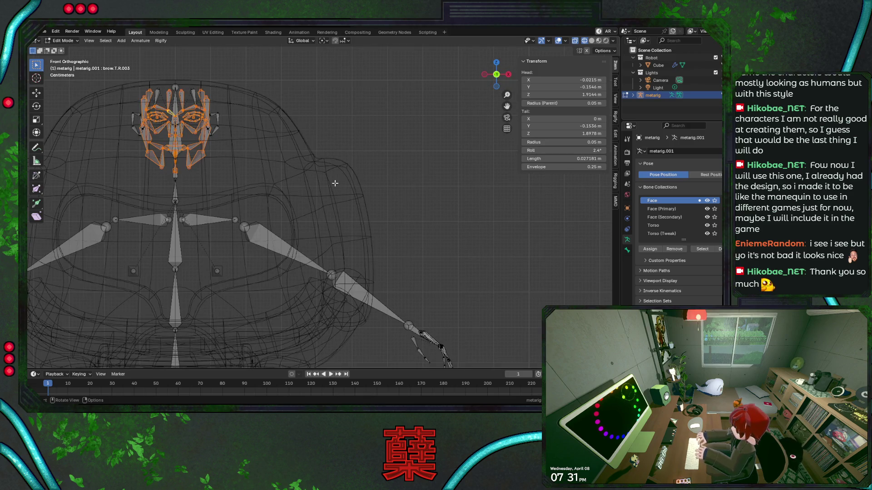
{"action": "key", "text": "KP_3"}
{"action": "scroll", "coordinate": [300, 166], "scroll_direction": "up", "scroll_amount": 2}
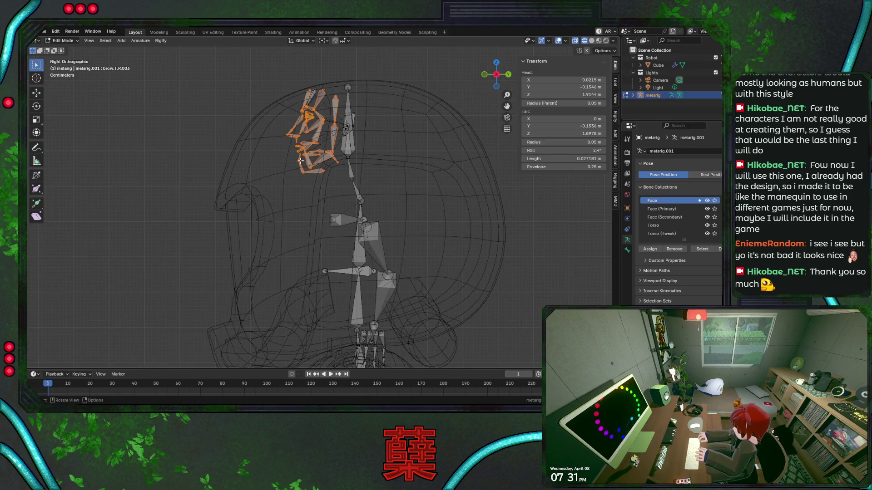
{"action": "scroll", "coordinate": [327, 191], "scroll_direction": "up", "scroll_amount": 2}
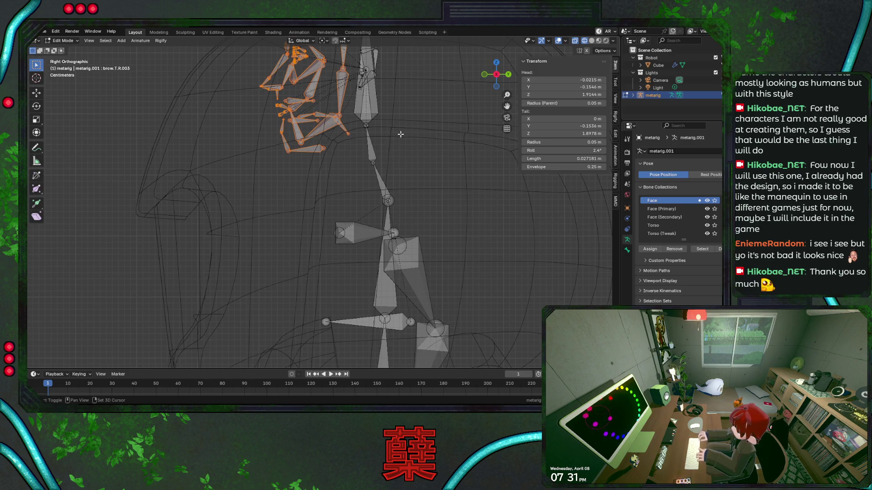
{"action": "middle_click_drag", "start_coordinate": [343, 231], "coordinate": [340, 241]}
{"action": "key", "text": "KP_1"}
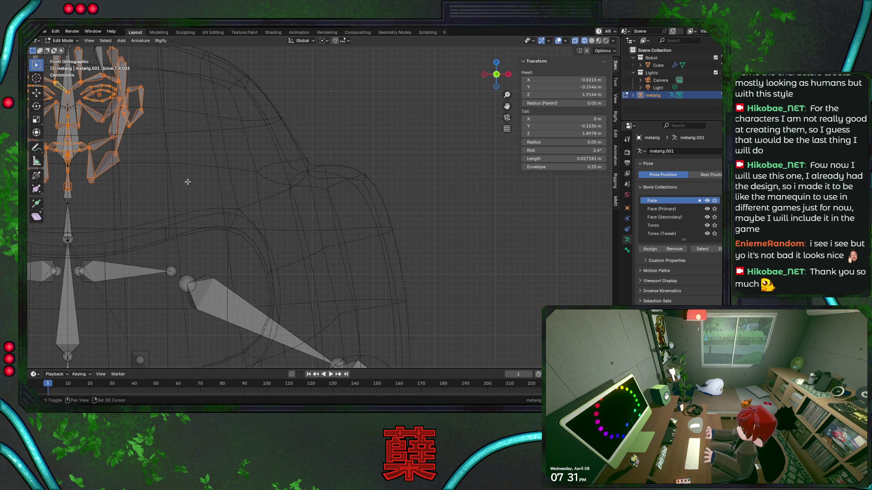
{"action": "middle_click_drag", "start_coordinate": [187, 181], "coordinate": [413, 195], "text": "shift"}
{"action": "left_click_drag", "start_coordinate": [205, 90], "coordinate": [264, 190]}
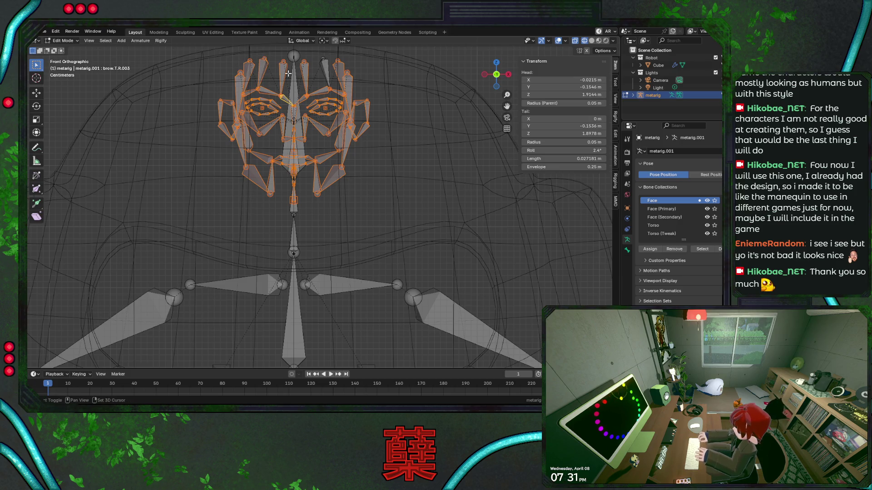
Step: Delete the selected face bones and the leftover one with X > Bones, then save
{"action": "key", "text": "KP_3"}
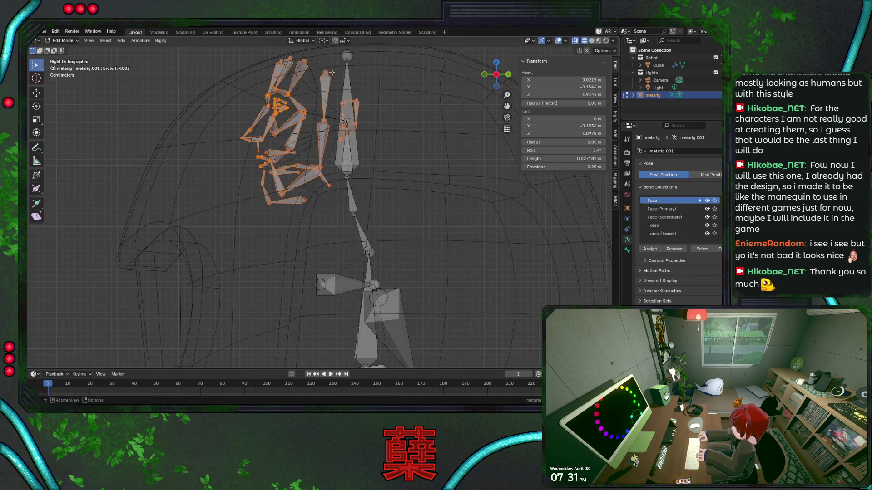
{"action": "middle_click_drag", "start_coordinate": [363, 103], "coordinate": [248, 141]}
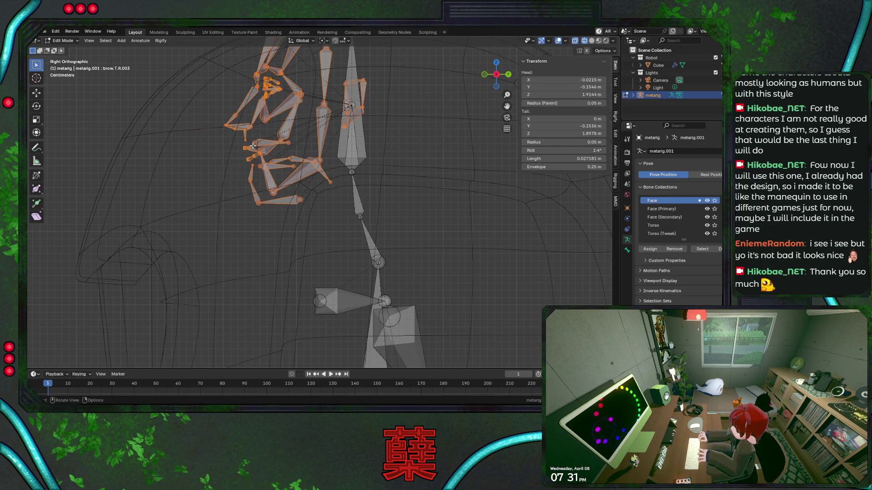
{"action": "key", "text": "x"}
{"action": "left_click", "coordinate": [249, 144]}
{"action": "left_click", "coordinate": [352, 136]}
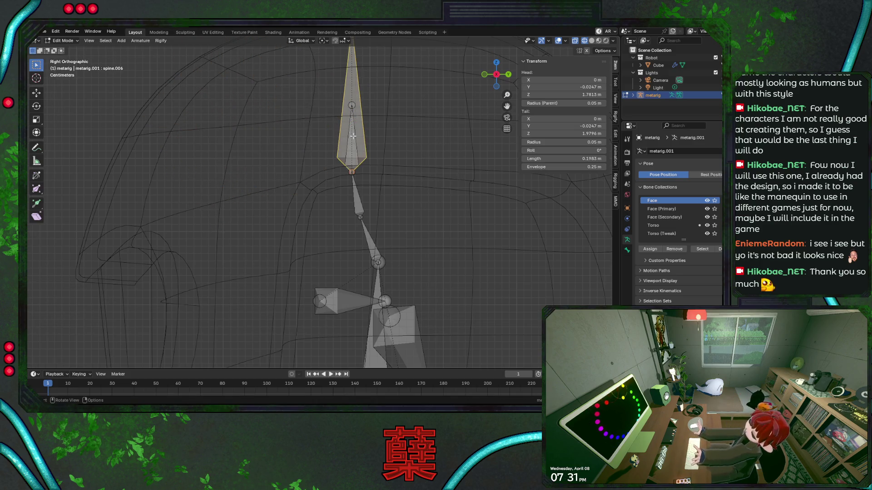
{"action": "left_click", "coordinate": [353, 135]}
{"action": "key", "text": "x"}
{"action": "left_click", "coordinate": [359, 151]}
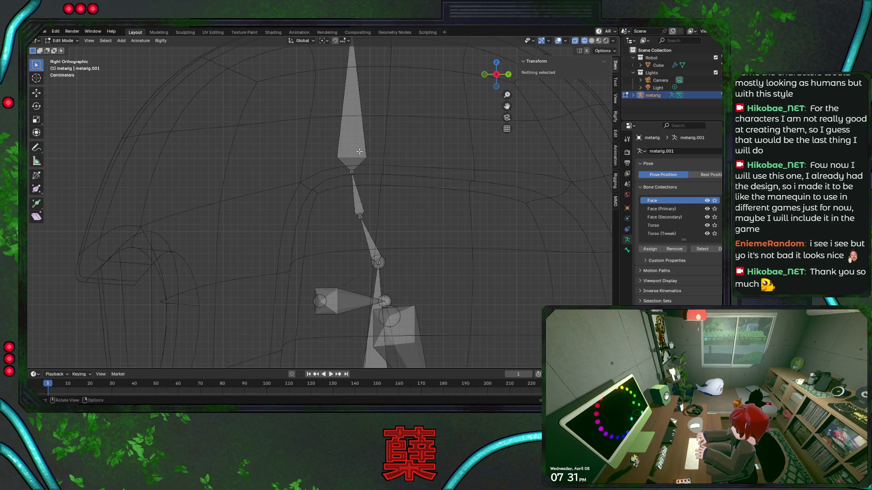
{"action": "key", "text": "KP_1"}
{"action": "scroll", "coordinate": [367, 197], "scroll_direction": "down", "scroll_amount": 5}
{"action": "key", "text": "ctrl+s"}
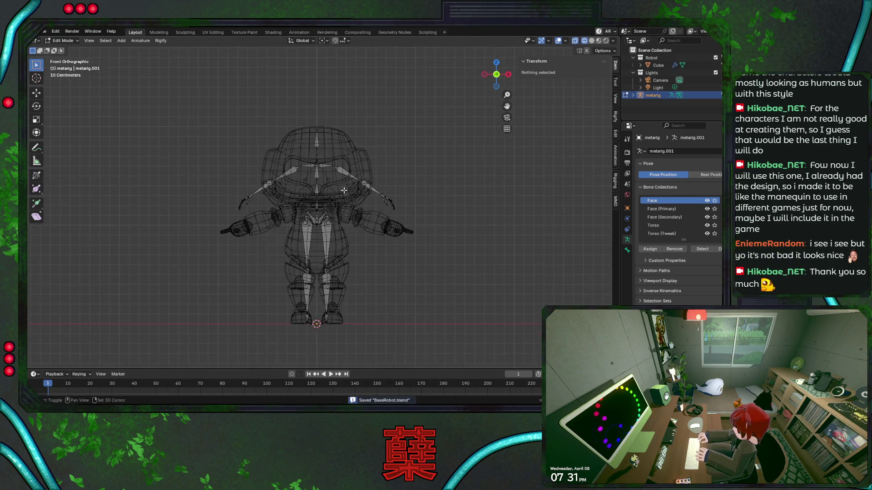
{"action": "scroll", "coordinate": [358, 211], "scroll_direction": "up", "scroll_amount": 4}
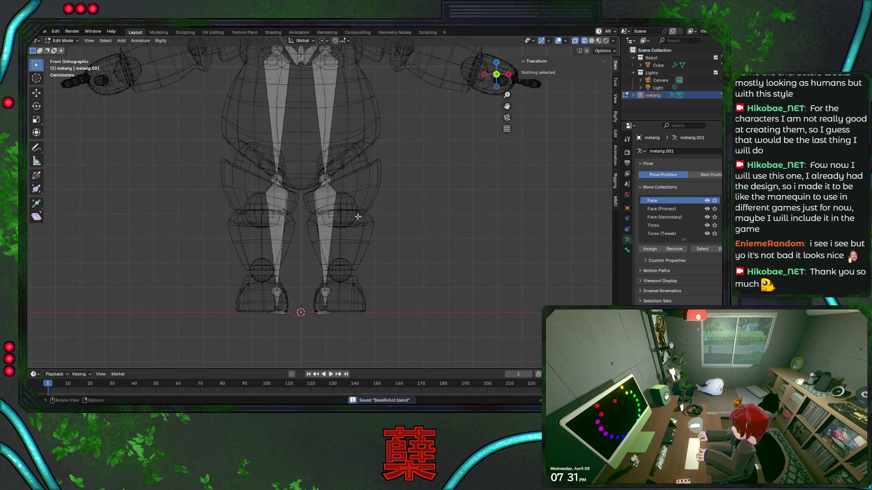
Step: Select one leg's shin, foot and thigh bones, save, and shift them sideways along X into the robot's leg
{"action": "middle_click_drag", "start_coordinate": [338, 290], "coordinate": [333, 287], "text": "shift"}
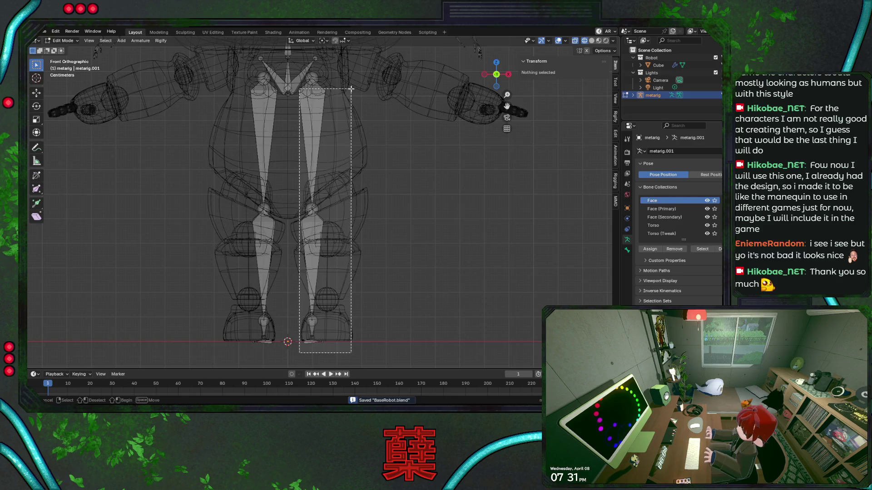
{"action": "left_click_drag", "start_coordinate": [300, 353], "coordinate": [356, 88]}
{"action": "left_click", "coordinate": [314, 115], "text": "shift"}
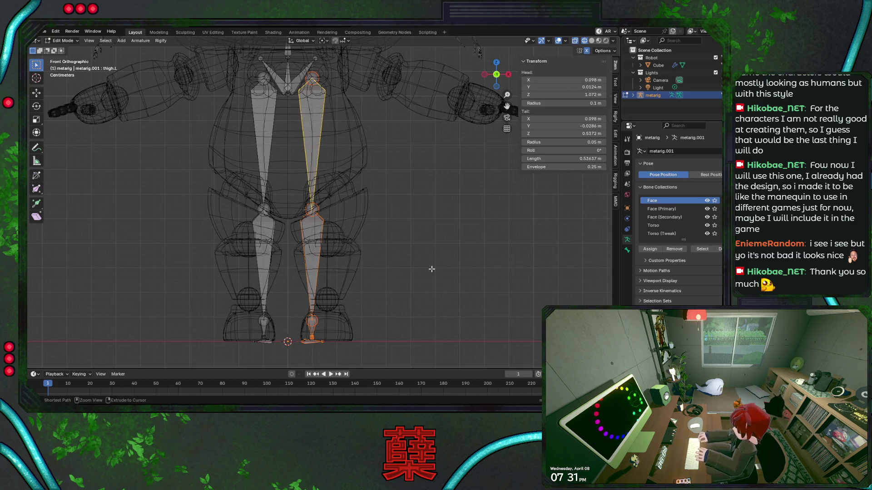
{"action": "key", "text": "ctrl+s"}
{"action": "scroll", "coordinate": [348, 197], "scroll_direction": "up", "scroll_amount": 1}
{"action": "scroll", "coordinate": [285, 202], "scroll_direction": "up", "scroll_amount": 2}
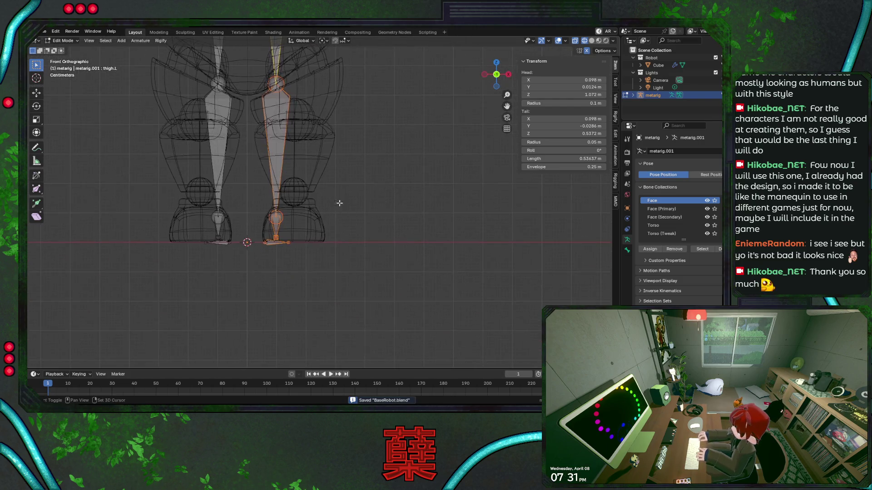
{"action": "scroll", "coordinate": [191, 325], "scroll_direction": "up", "scroll_amount": 2}
{"action": "scroll", "coordinate": [253, 191], "scroll_direction": "up", "scroll_amount": 1}
{"action": "key", "text": "g"}
{"action": "key", "text": "x"}
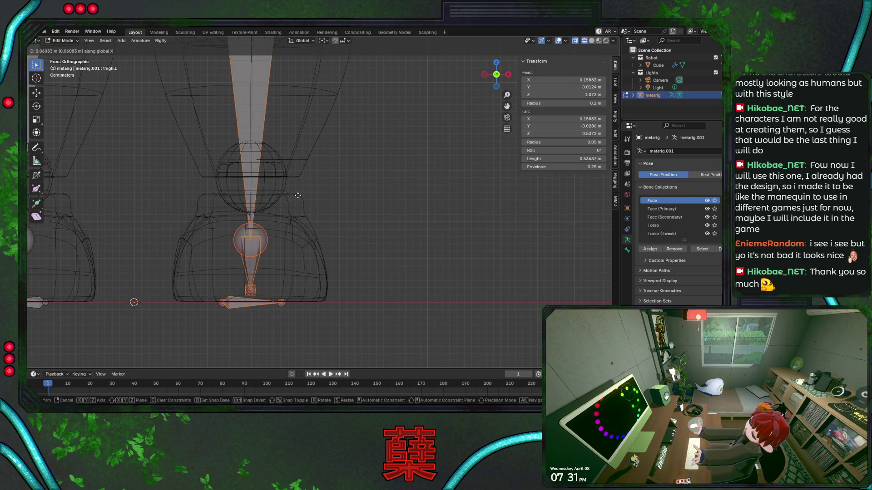
{"action": "left_click", "coordinate": [298, 195]}
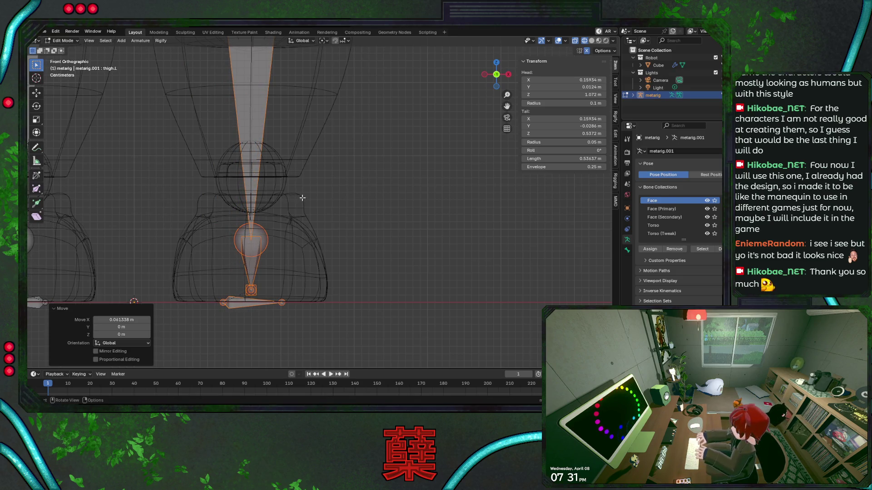
Step: From the side view, save the file and raise the knee joint along Z
{"action": "middle_click_drag", "start_coordinate": [331, 214], "coordinate": [328, 214]}
{"action": "key", "text": "KP_3"}
{"action": "key", "text": "ctrl+s"}
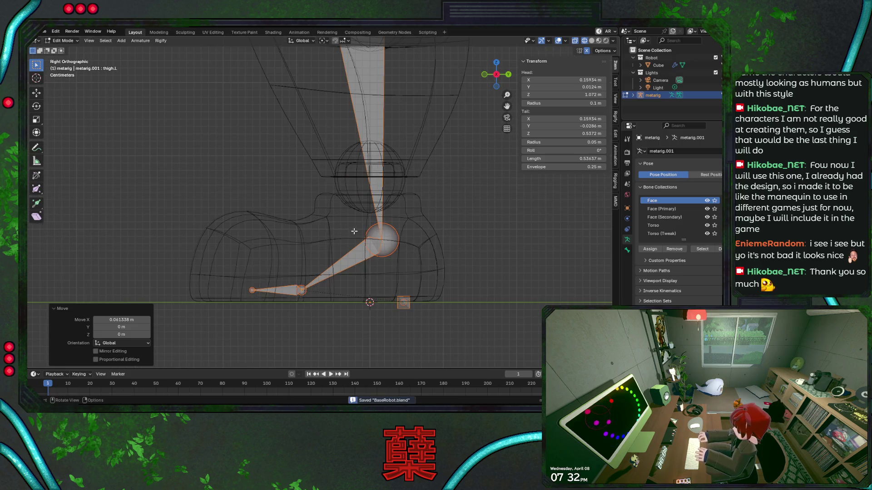
{"action": "key", "text": "g"}
{"action": "key", "text": "z"}
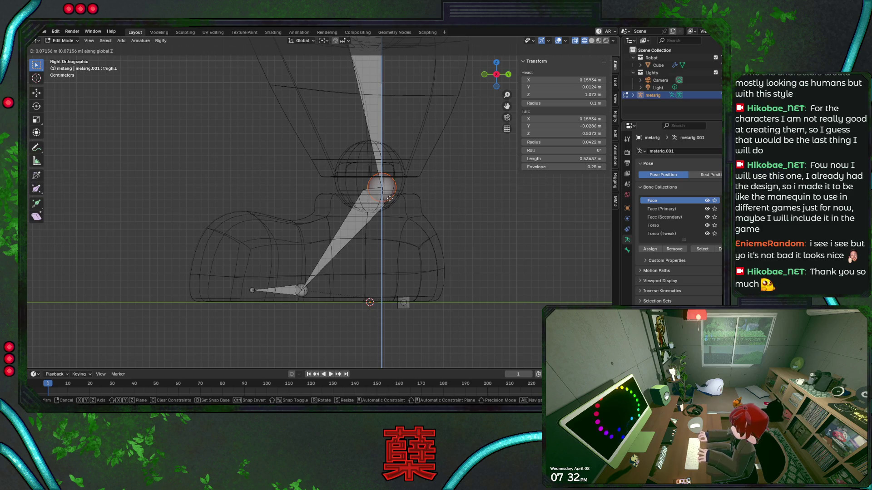
{"action": "left_click", "coordinate": [389, 198]}
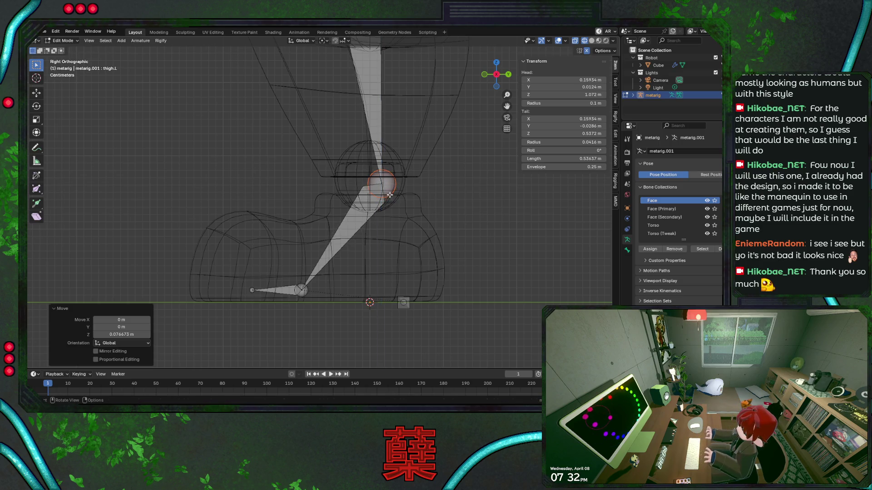
Step: Shift the lower leg and foot bones along Y, then re-adjust the knee height
{"action": "left_click_drag", "start_coordinate": [204, 165], "coordinate": [463, 332]}
{"action": "key", "text": "y"}
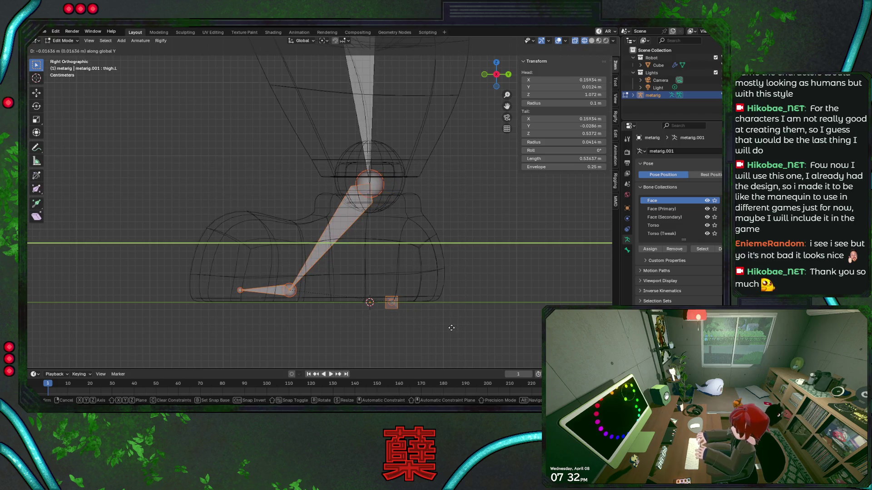
{"action": "left_click", "coordinate": [450, 328]}
{"action": "left_click", "coordinate": [382, 185]}
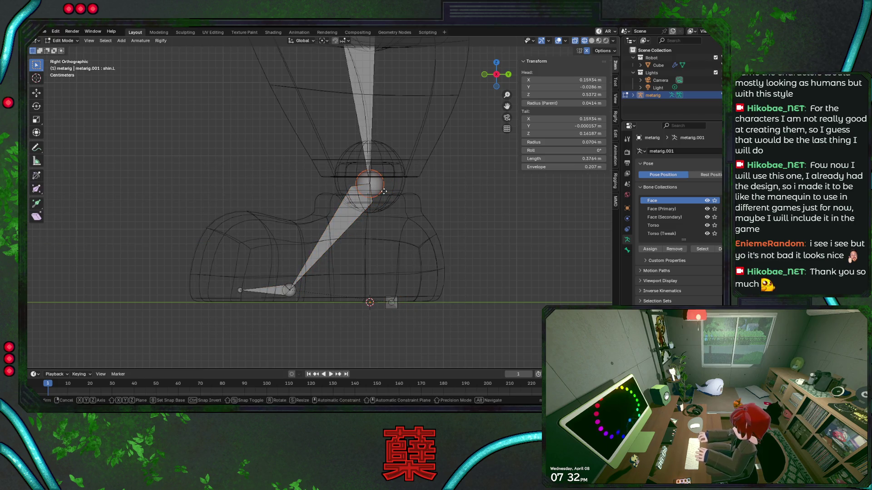
{"action": "key", "text": "g"}
{"action": "key", "text": "z"}
{"action": "left_click", "coordinate": [384, 184]}
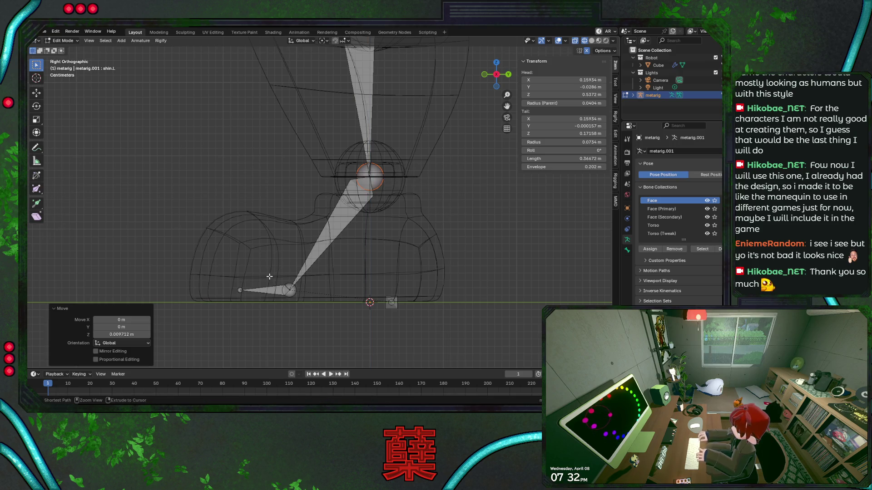
Step: Raise the foot bone along Z and pull the toe tip forward along Y to the robot's toe
{"action": "key", "text": "ctrl+s"}
{"action": "left_click_drag", "start_coordinate": [237, 268], "coordinate": [423, 328]}
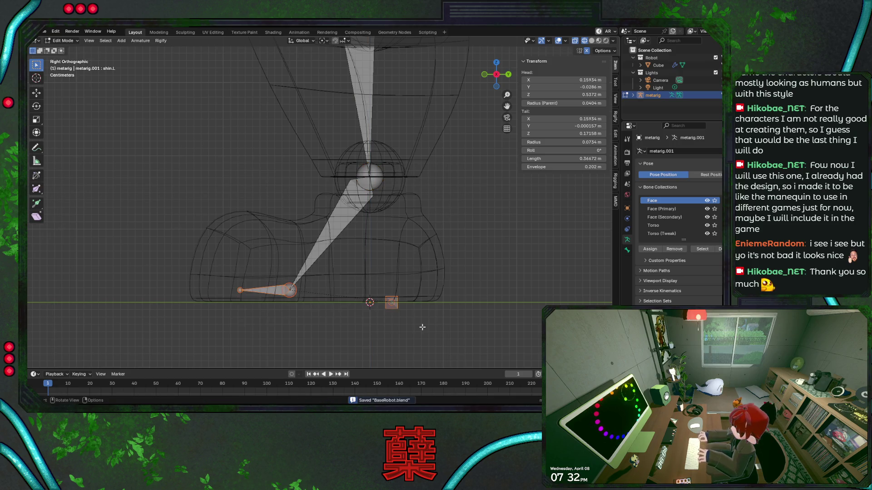
{"action": "key", "text": "g"}
{"action": "key", "text": "z"}
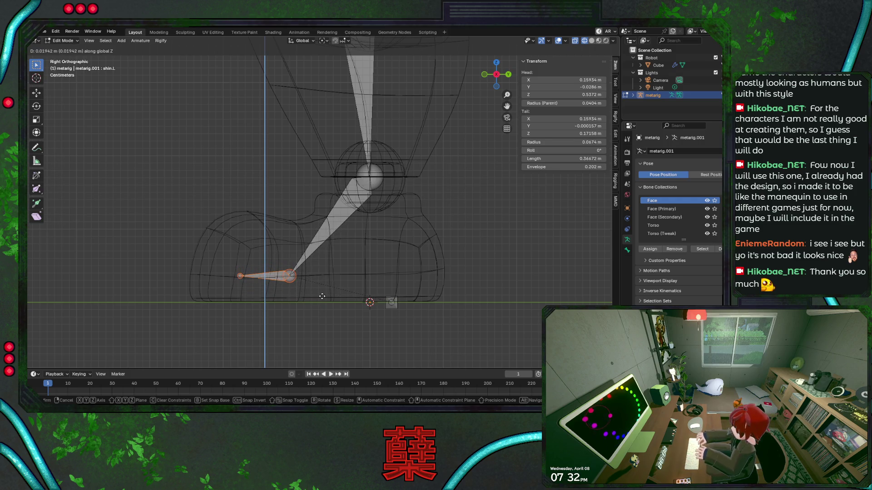
{"action": "left_click", "coordinate": [321, 293]}
{"action": "left_click_drag", "start_coordinate": [214, 263], "coordinate": [249, 293]}
{"action": "key", "text": "g"}
{"action": "key", "text": "y"}
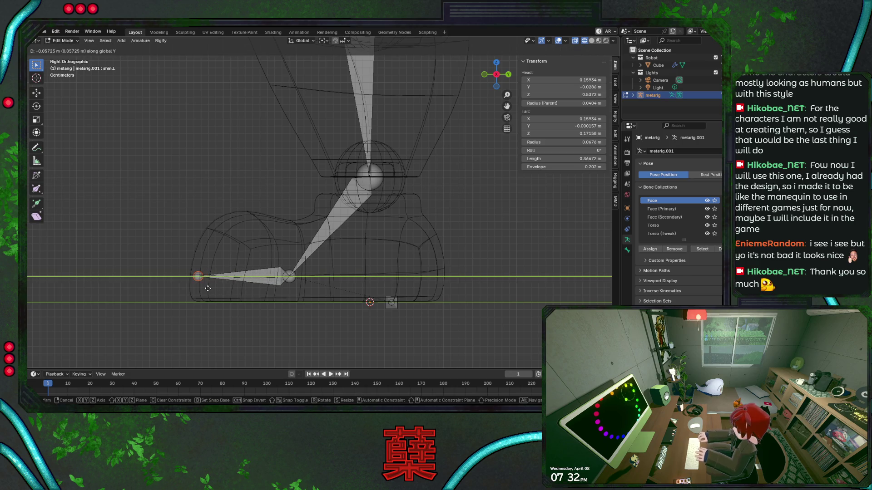
{"action": "left_click", "coordinate": [199, 288]}
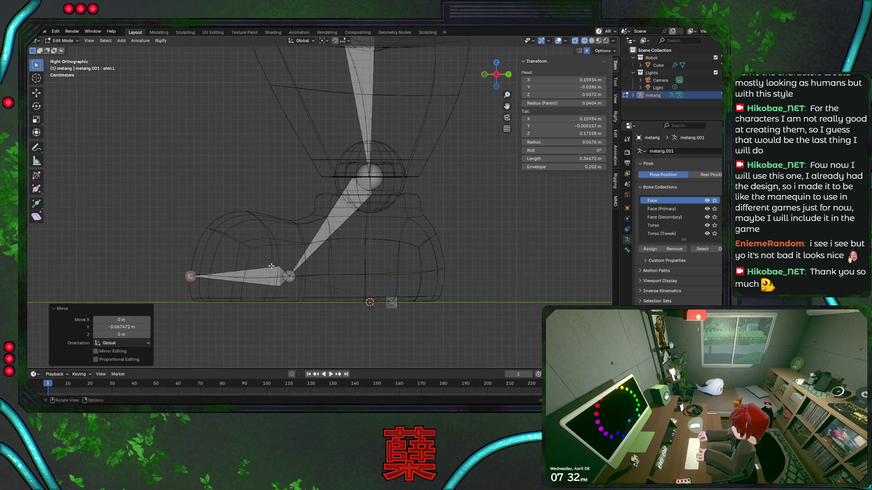
Step: Return to front view, save BaseRobot.blend and select the left thigh joint
{"action": "left_click", "coordinate": [292, 278]}
{"action": "key", "text": "KP_1"}
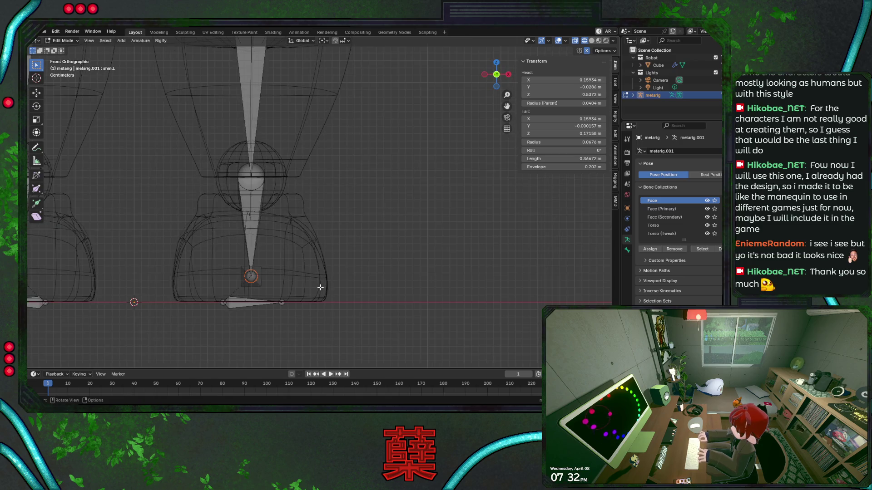
{"action": "key", "text": "ctrl+s"}
{"action": "middle_click_drag", "start_coordinate": [318, 291], "coordinate": [359, 251], "text": "shift"}
{"action": "scroll", "coordinate": [360, 251], "scroll_direction": "up", "scroll_amount": 2, "text": "shift"}
{"action": "scroll", "coordinate": [366, 150], "scroll_direction": "up", "scroll_amount": 2, "text": "shift"}
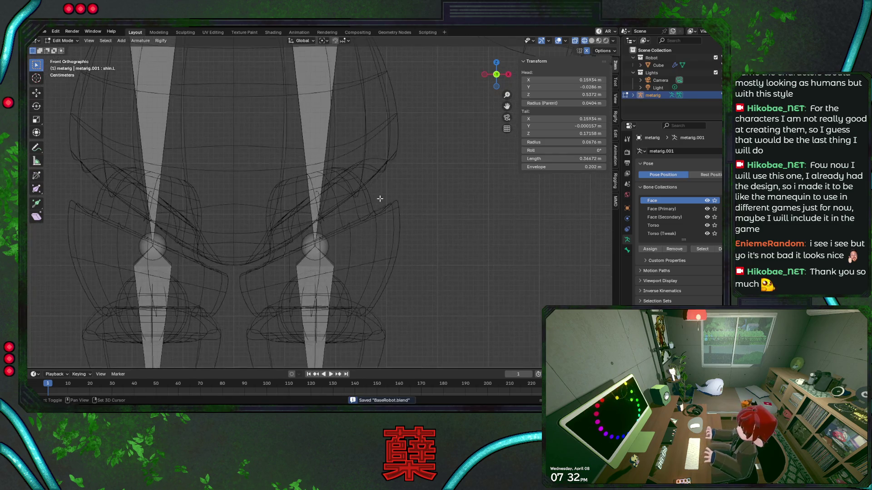
{"action": "scroll", "coordinate": [375, 306], "scroll_direction": "up", "scroll_amount": 2, "text": "shift"}
{"action": "left_click", "coordinate": [324, 147]}
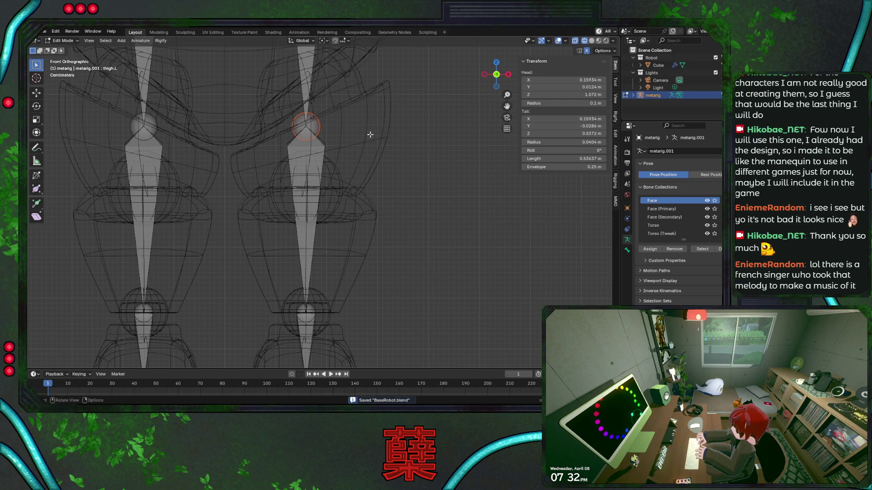
{"action": "scroll", "coordinate": [372, 284], "scroll_direction": "down", "scroll_amount": 2, "text": "shift"}
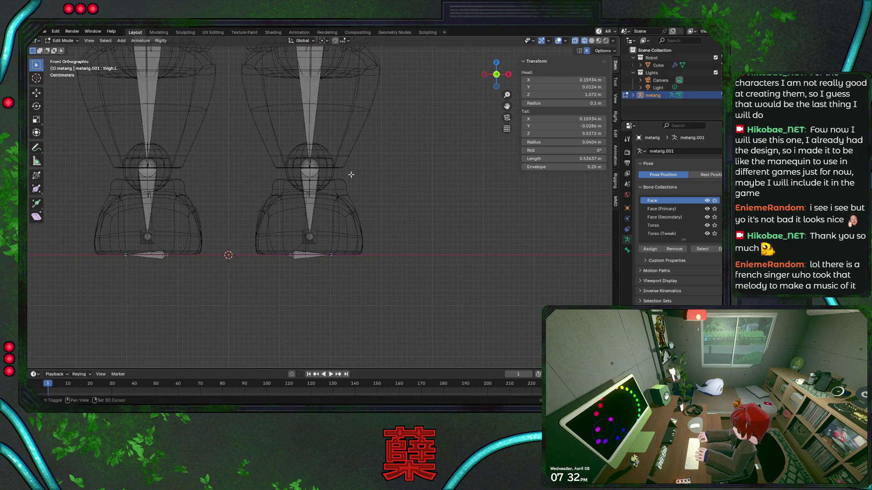
{"action": "scroll", "coordinate": [382, 192], "scroll_direction": "up", "scroll_amount": 2, "text": "shift"}
{"action": "scroll", "coordinate": [382, 192], "scroll_direction": "up", "scroll_amount": 1, "text": "shift"}
{"action": "scroll", "coordinate": [382, 192], "scroll_direction": "up", "scroll_amount": 1}
Step: Lower the left thigh joint along Z and save the file
{"action": "key", "text": "g"}
{"action": "key", "text": "z"}
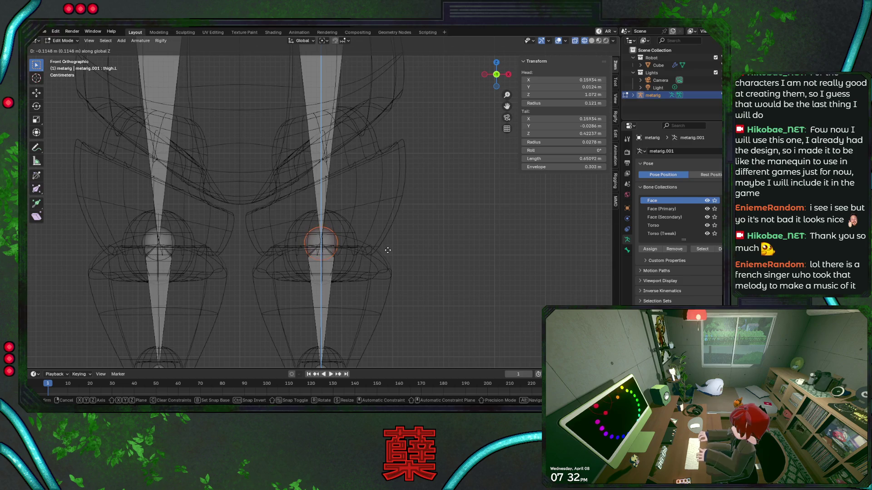
{"action": "left_click", "coordinate": [369, 230]}
{"action": "key", "text": "ctrl+s"}
{"action": "scroll", "coordinate": [369, 229], "scroll_direction": "up", "scroll_amount": 4, "text": "shift"}
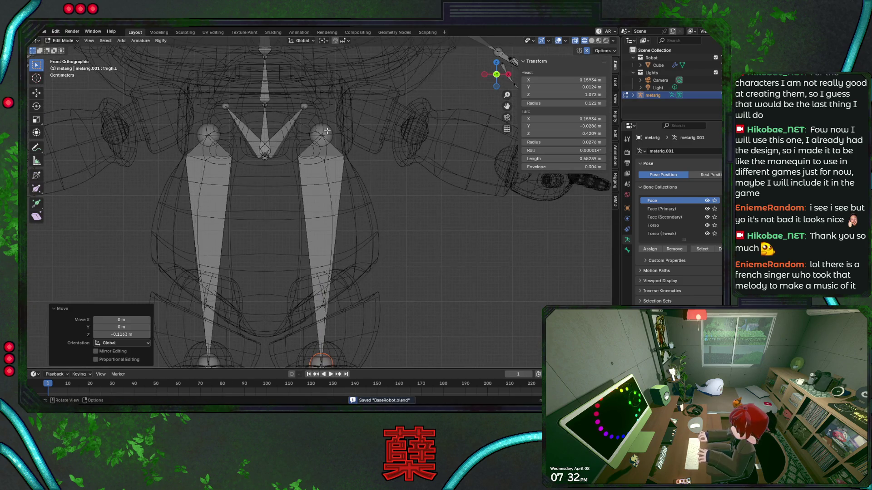
Step: Move the hip and pelvis bones down along Z into the robot's hips
{"action": "left_click_drag", "start_coordinate": [190, 109], "coordinate": [368, 198]}
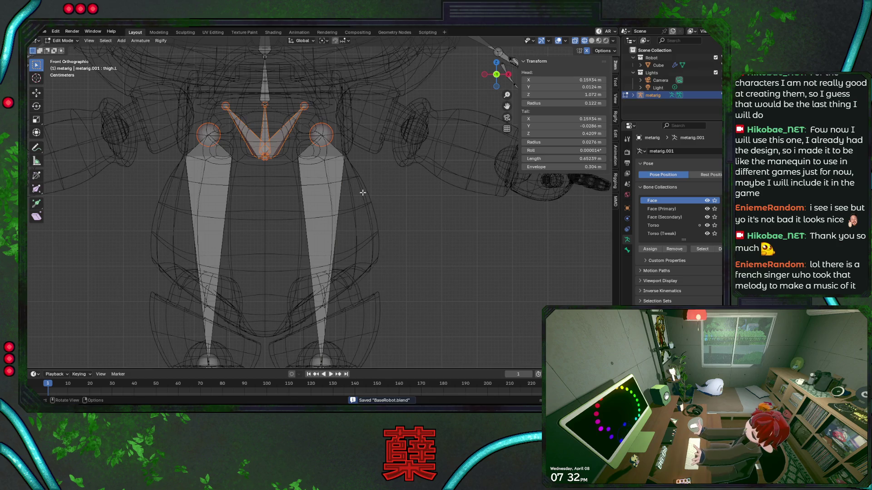
{"action": "key", "text": "g"}
{"action": "key", "text": "z"}
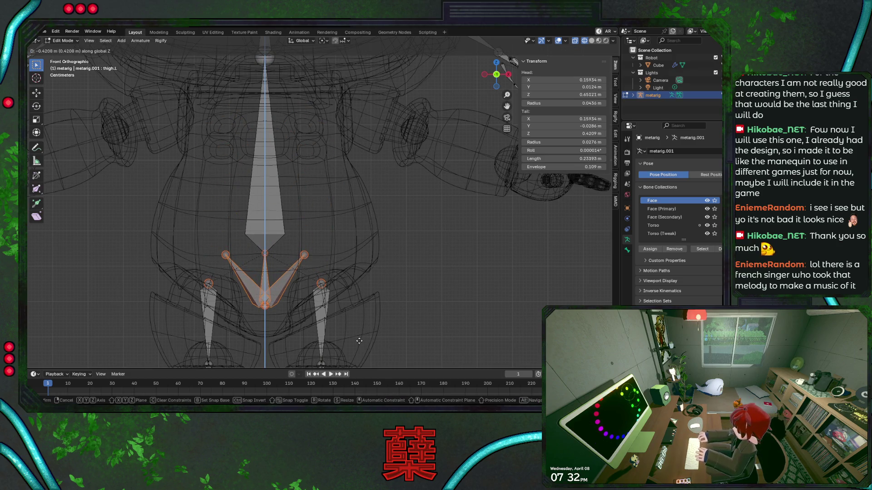
{"action": "left_click", "coordinate": [357, 338]}
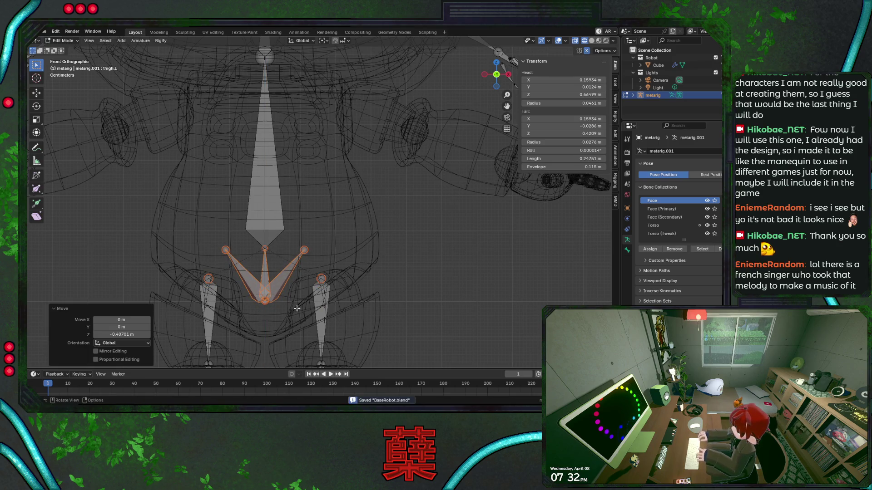
{"action": "left_click", "coordinate": [265, 299]}
{"action": "key", "text": "g"}
{"action": "key", "text": "z"}
{"action": "key", "text": "Escape"}
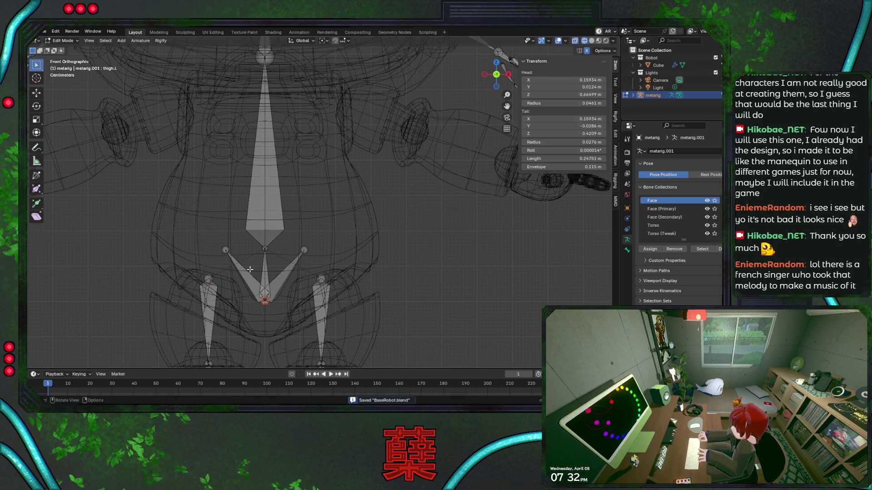
Step: Lower the two V-shaped pelvis bones further along Z
{"action": "left_click", "coordinate": [249, 287]}
{"action": "left_click", "coordinate": [282, 303], "text": "shift"}
{"action": "key", "text": "g"}
{"action": "key", "text": "z"}
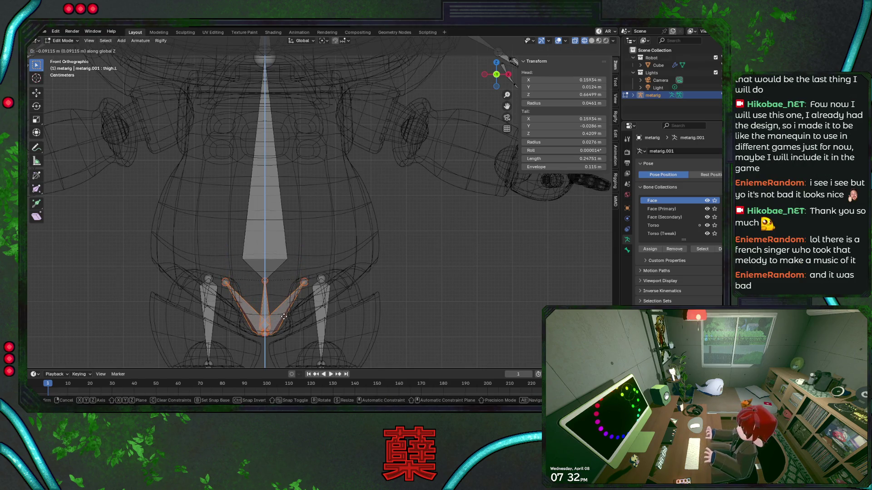
{"action": "left_click", "coordinate": [285, 320]}
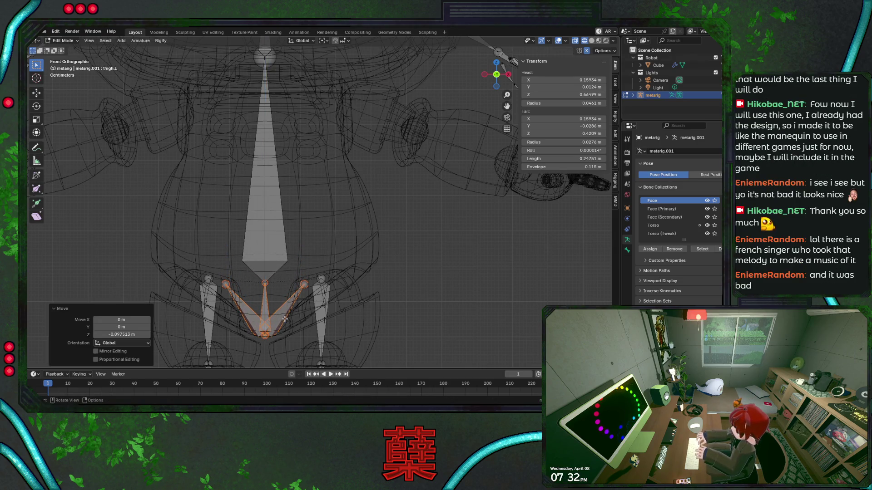
Step: Bring the lower spine joint down along Z to match
{"action": "left_click", "coordinate": [265, 61]}
{"action": "key", "text": "g"}
{"action": "key", "text": "z"}
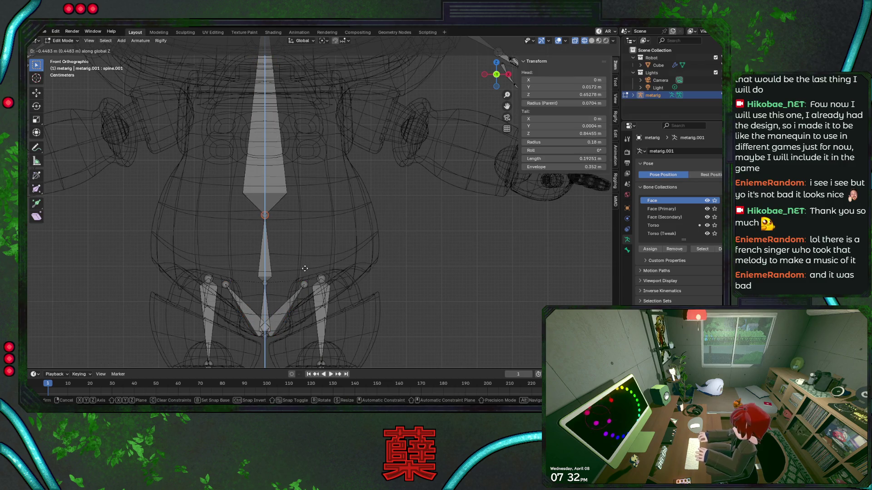
{"action": "left_click", "coordinate": [305, 276]}
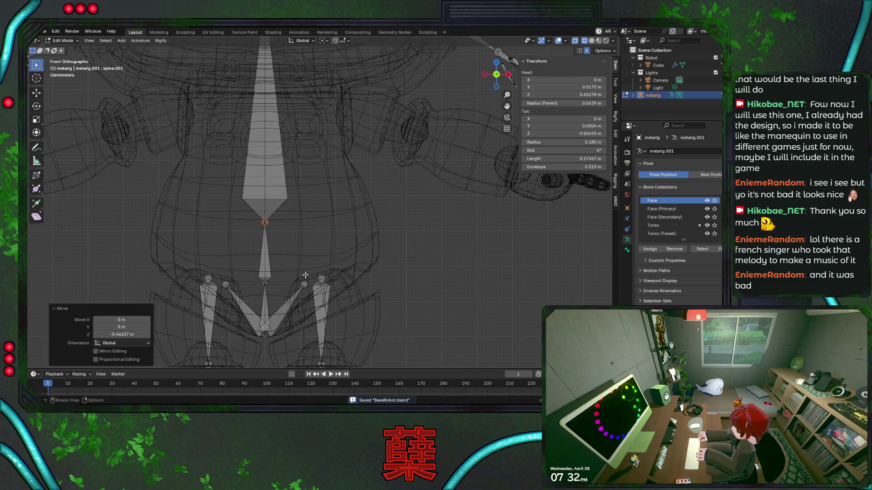
{"action": "scroll", "coordinate": [286, 193], "scroll_direction": "down", "scroll_amount": 3}
{"action": "scroll", "coordinate": [287, 192], "scroll_direction": "down", "scroll_amount": 2}
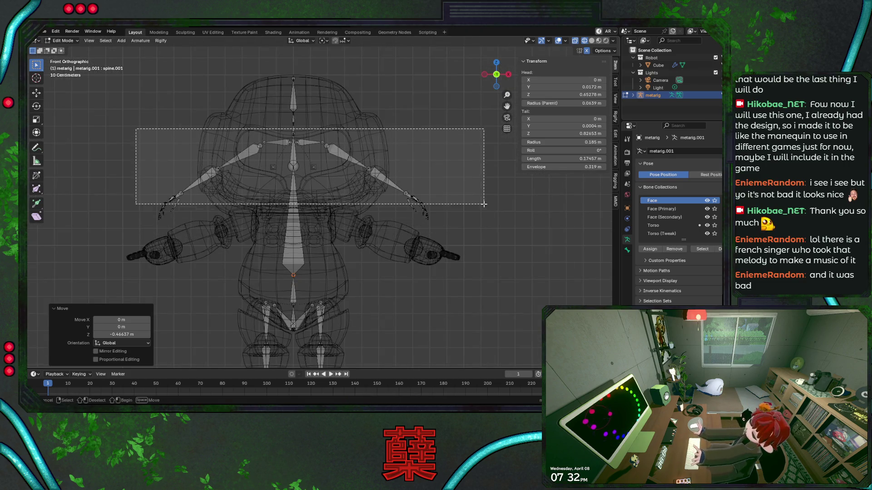
Step: Move the head and arm bones down along Z to the robot's shoulder height
{"action": "left_click_drag", "start_coordinate": [136, 127], "coordinate": [488, 209]}
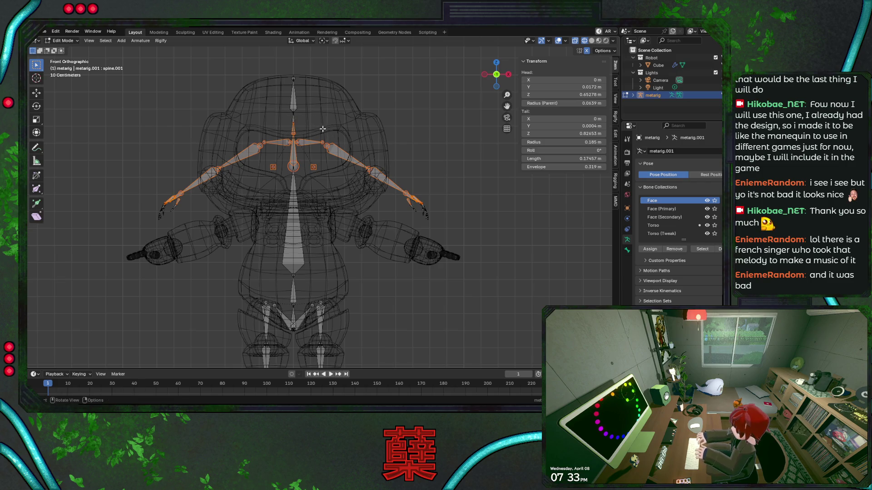
{"action": "key", "text": "g"}
{"action": "key", "text": "z"}
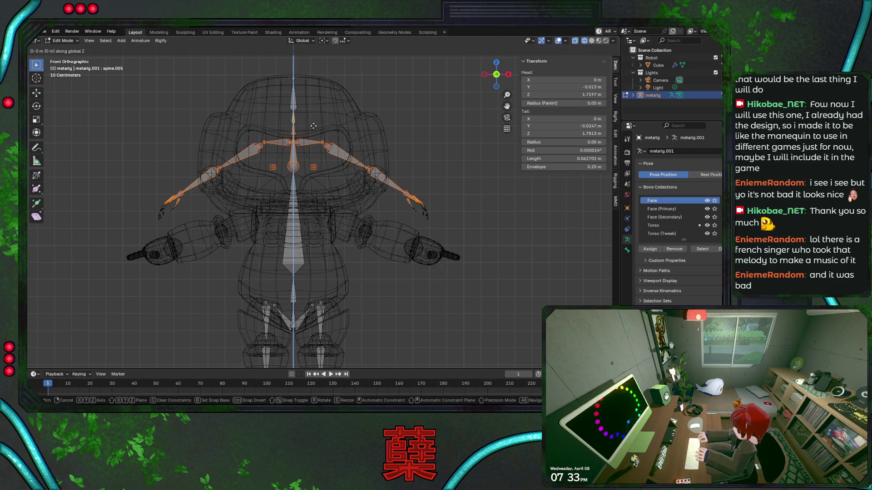
{"action": "key", "text": "Escape"}
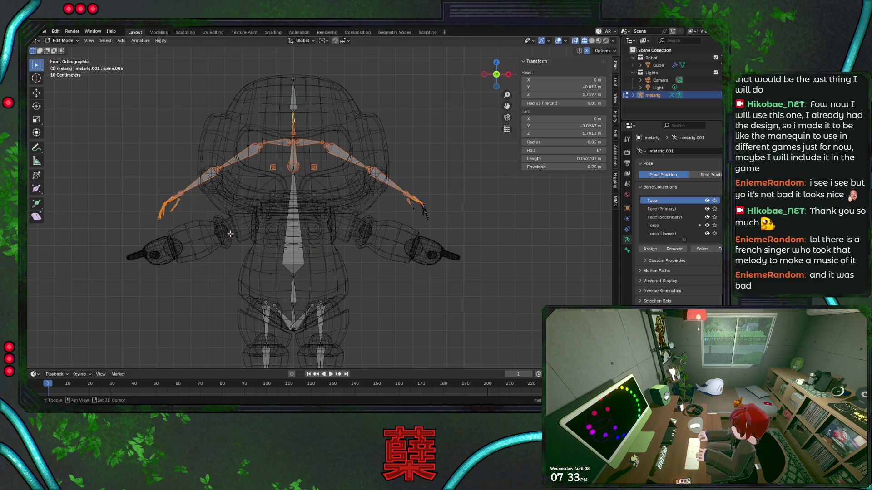
{"action": "key", "text": "g"}
{"action": "key", "text": "z"}
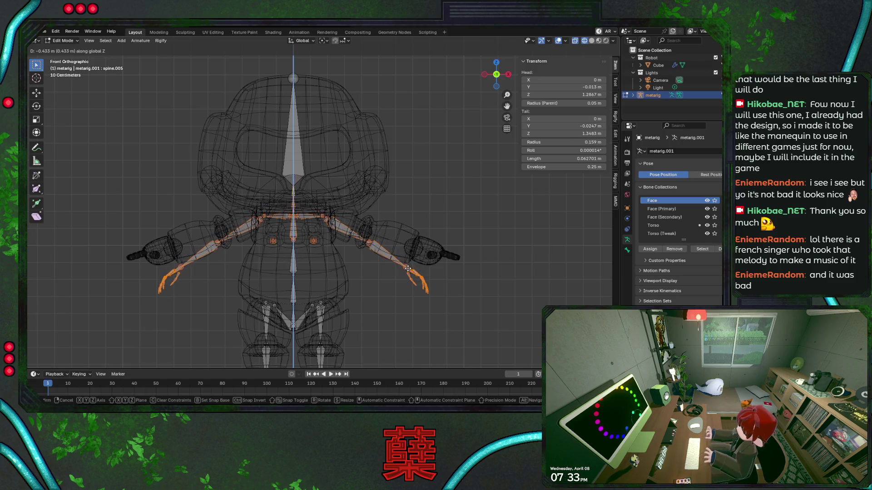
{"action": "left_click", "coordinate": [382, 253]}
{"action": "scroll", "coordinate": [382, 252], "scroll_direction": "up", "scroll_amount": 4}
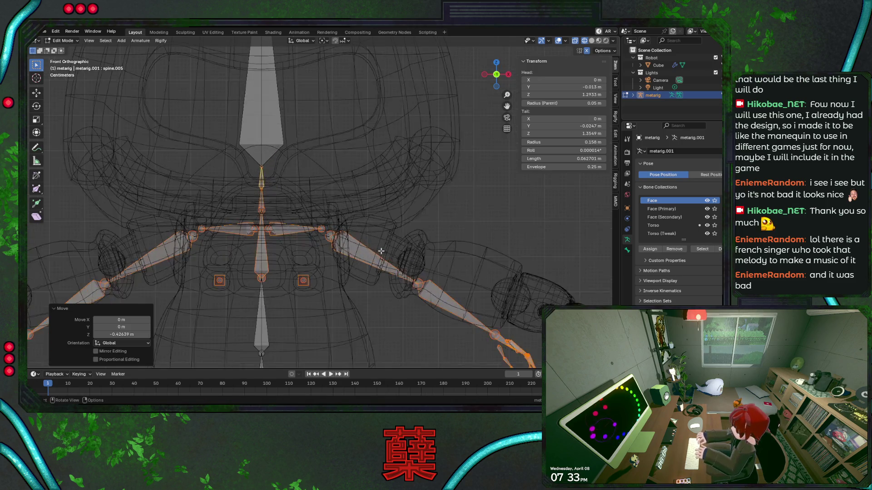
{"action": "scroll", "coordinate": [364, 247], "scroll_direction": "up", "scroll_amount": 4}
Step: Nudge the selected bones slightly along Z and bring the lower torso into view
{"action": "key", "text": "g"}
{"action": "key", "text": "z"}
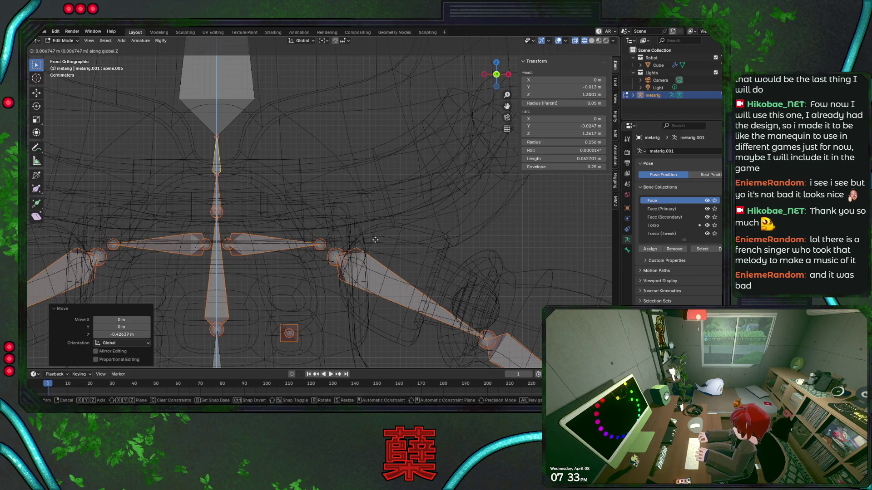
{"action": "left_click", "coordinate": [376, 240]}
{"action": "scroll", "coordinate": [351, 264], "scroll_direction": "down", "scroll_amount": 4}
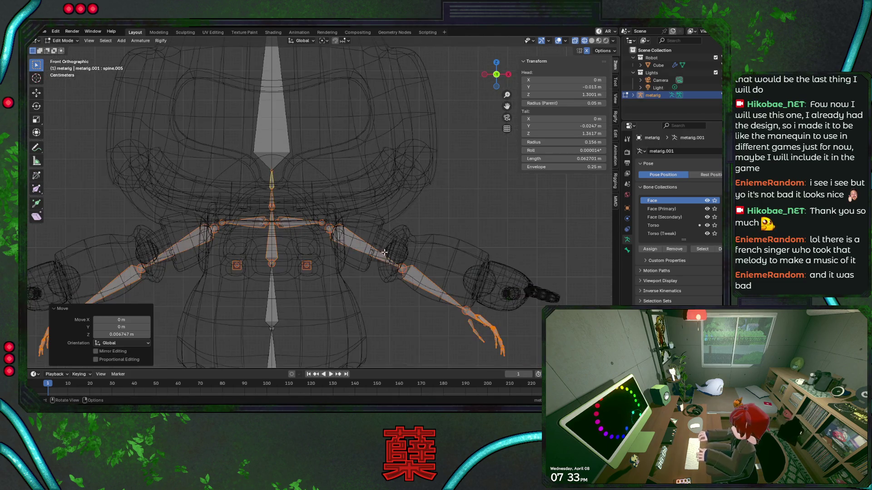
{"action": "middle_click_drag", "start_coordinate": [353, 249], "coordinate": [376, 236], "text": "shift"}
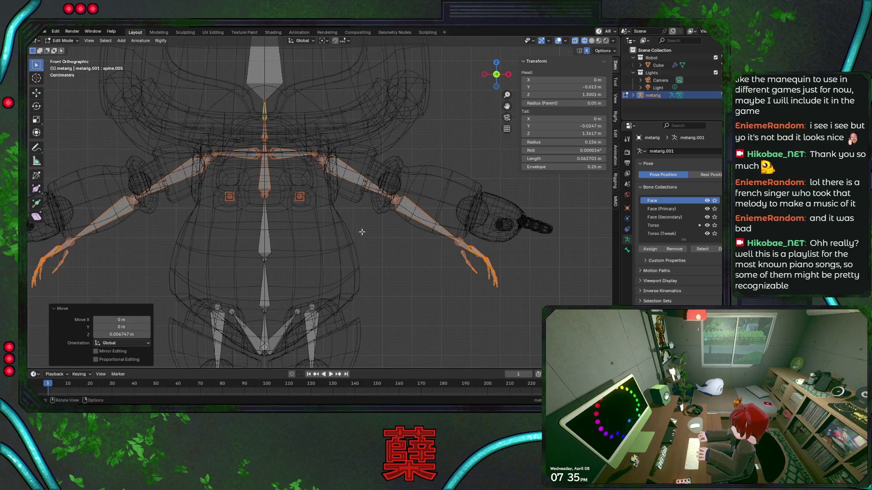
Step: Save the file and check the rig from the side and front views
{"action": "key", "text": "ctrl+s"}
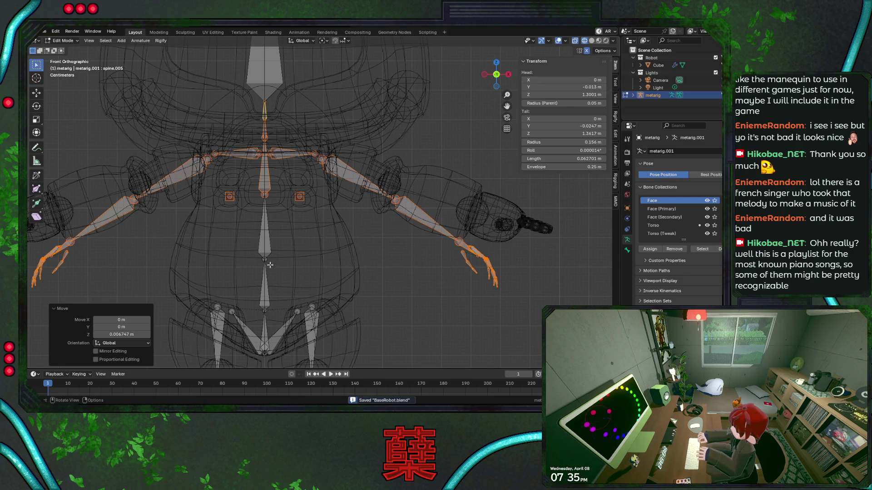
{"action": "left_click", "coordinate": [266, 194]}
{"action": "key", "text": "KP_3"}
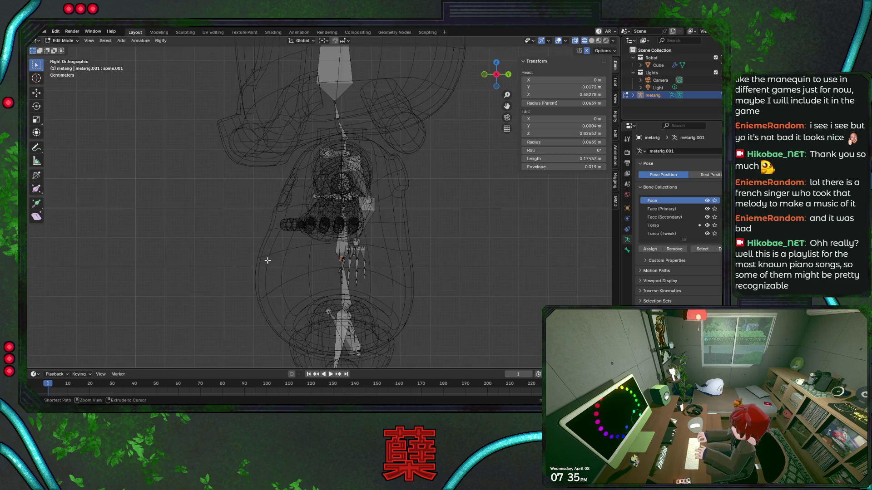
{"action": "key", "text": "KP_1"}
{"action": "left_click", "coordinate": [266, 196]}
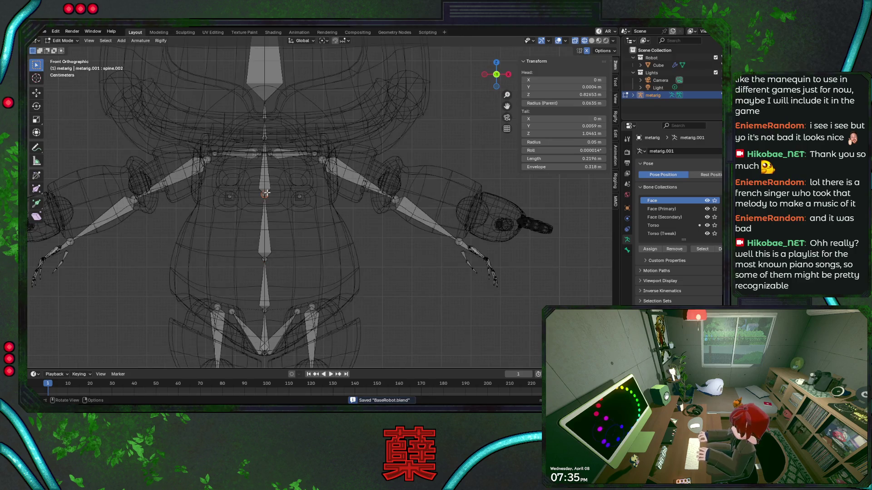
Step: Lower the belly spine bone and its joint about 3 cm along Z, then save BaseRobot.blend
{"action": "left_click", "coordinate": [268, 260]}
{"action": "key", "text": "g"}
{"action": "key", "text": "z"}
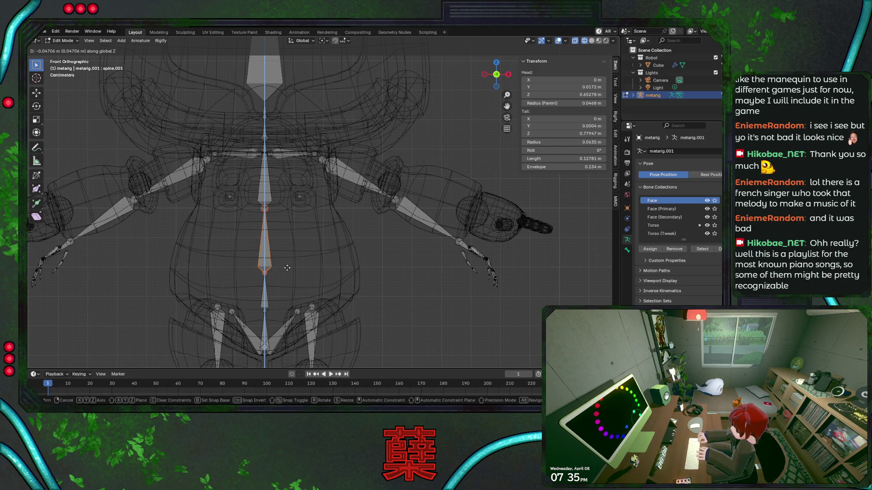
{"action": "left_click", "coordinate": [287, 268]}
{"action": "key", "text": "g"}
{"action": "key", "text": "z"}
{"action": "left_click", "coordinate": [274, 269]}
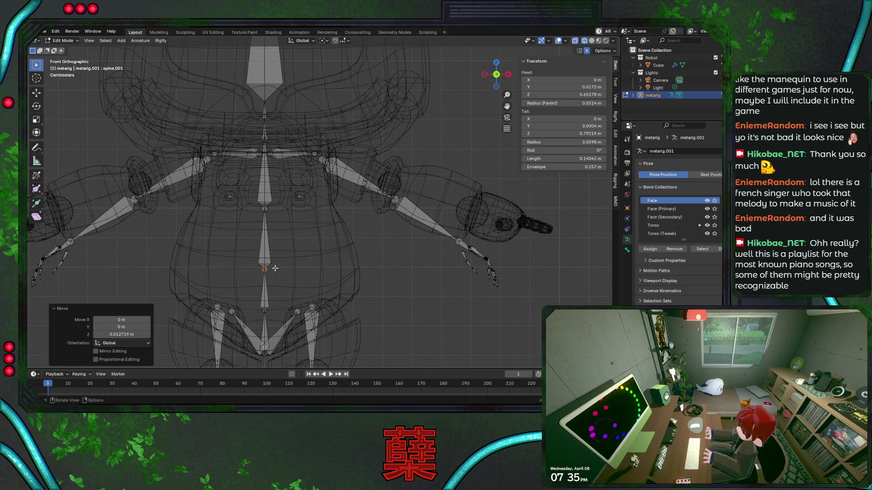
{"action": "key", "text": "ctrl+s"}
{"action": "scroll", "coordinate": [338, 180], "scroll_direction": "up", "scroll_amount": 1}
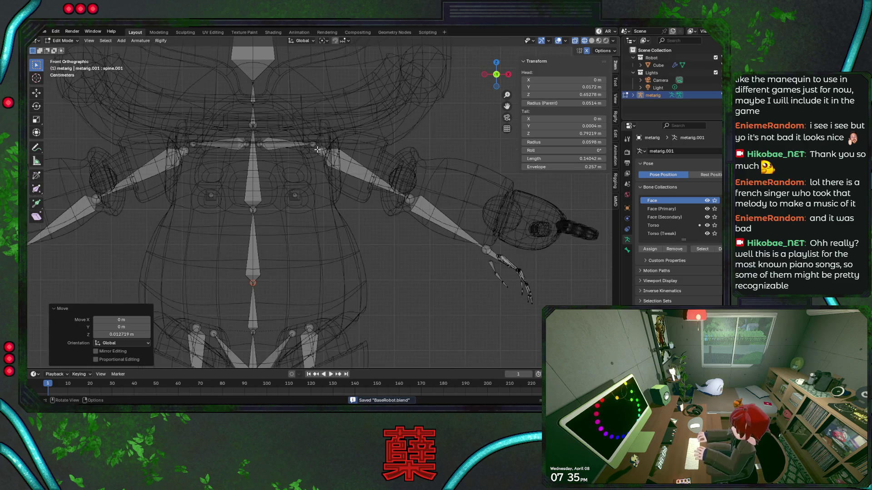
Step: Select the left arm bones and snap the 3D cursor to the selection
{"action": "left_click_drag", "start_coordinate": [305, 133], "coordinate": [556, 312]}
{"action": "key", "text": "g"}
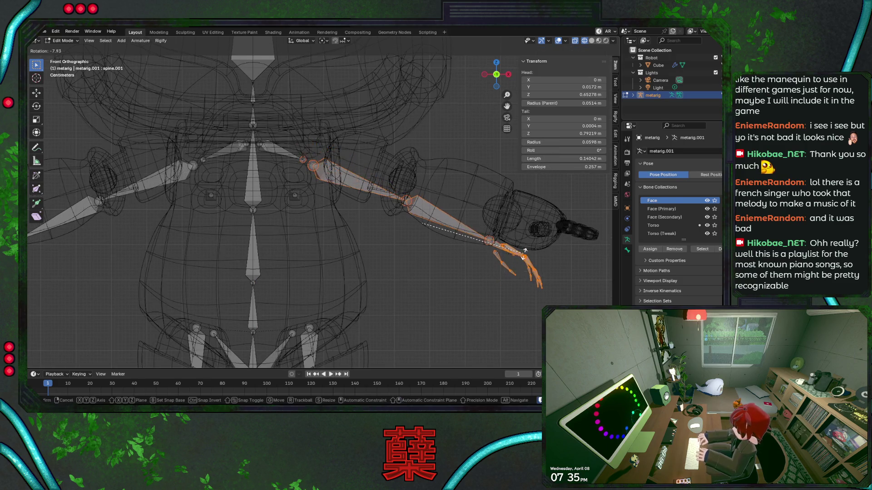
{"action": "right_click", "coordinate": [382, 188]}
{"action": "left_click", "coordinate": [319, 149]}
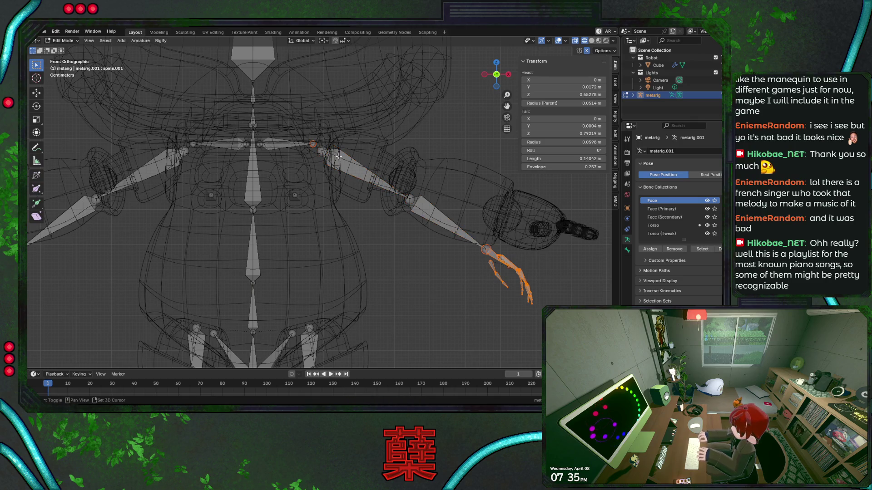
{"action": "key", "text": "ctrl+l"}
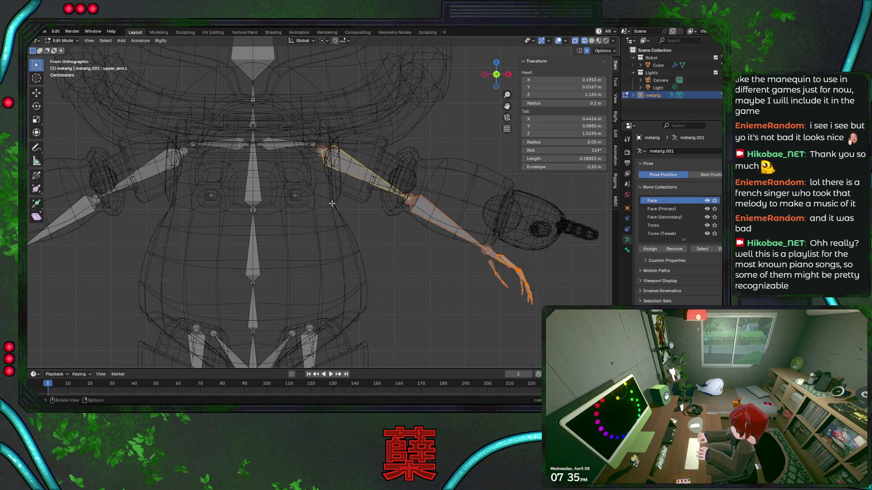
{"action": "key", "text": "shift+s"}
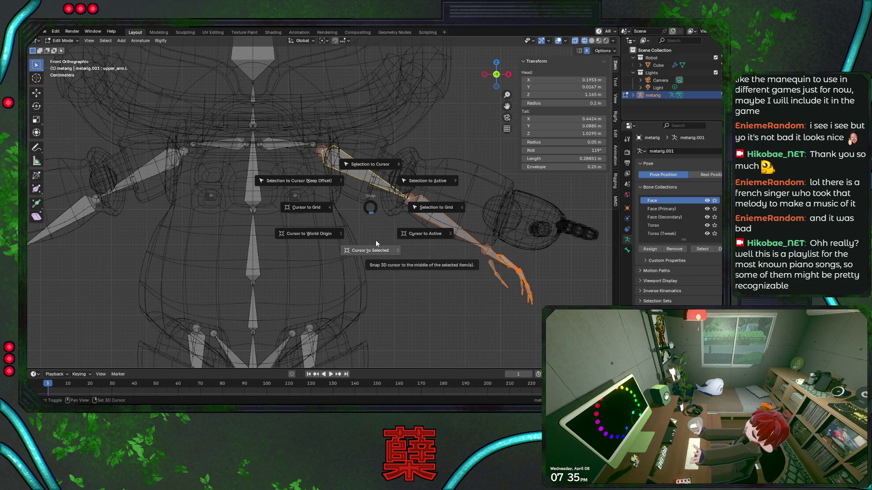
{"action": "left_click", "coordinate": [375, 240]}
Step: Set global orientation and the rotation pivot, then rotate the arm bones about -8.68° along the robot's arm
{"action": "left_click", "coordinate": [314, 41]}
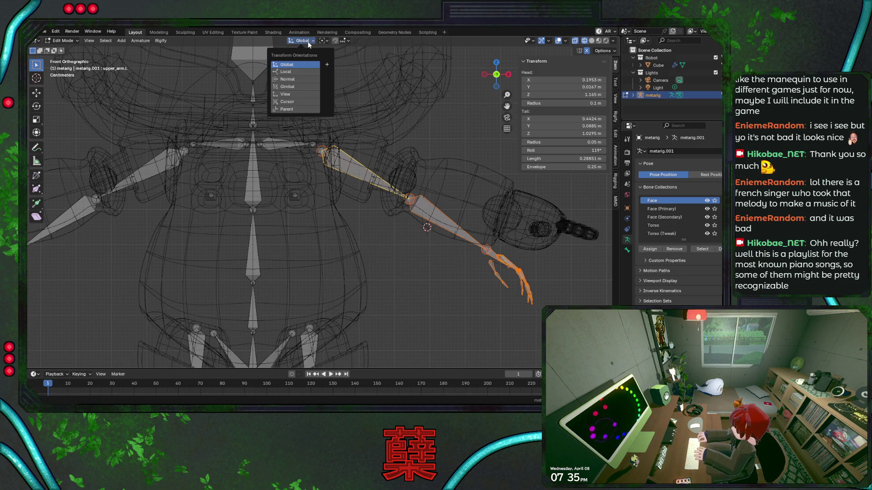
{"action": "left_click", "coordinate": [325, 40]}
{"action": "left_click", "coordinate": [341, 79]}
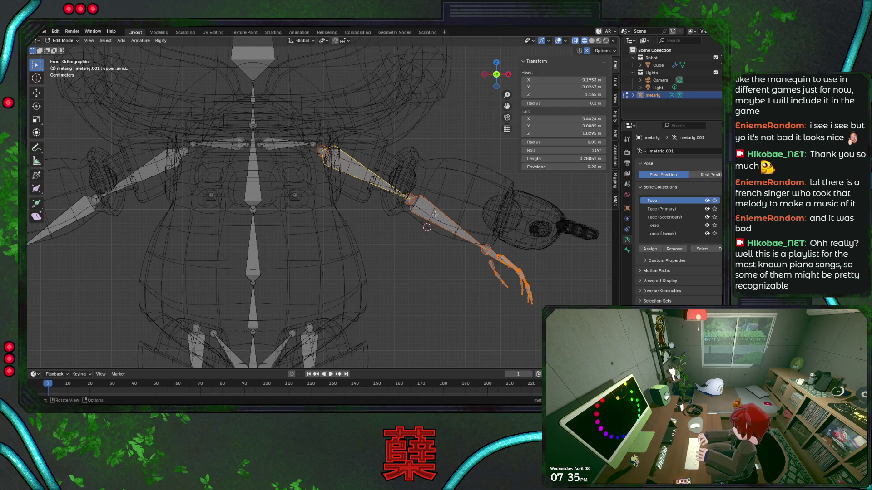
{"action": "key", "text": "r"}
{"action": "left_click", "coordinate": [430, 224]}
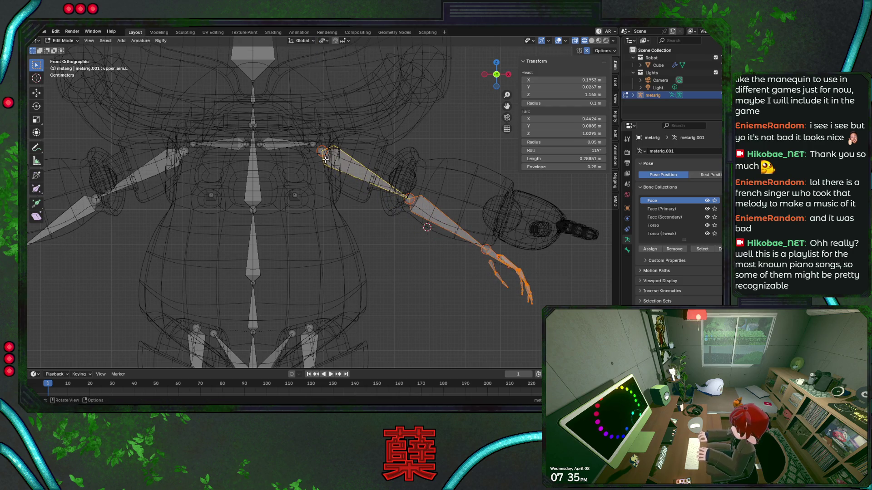
{"action": "left_click", "coordinate": [334, 40]}
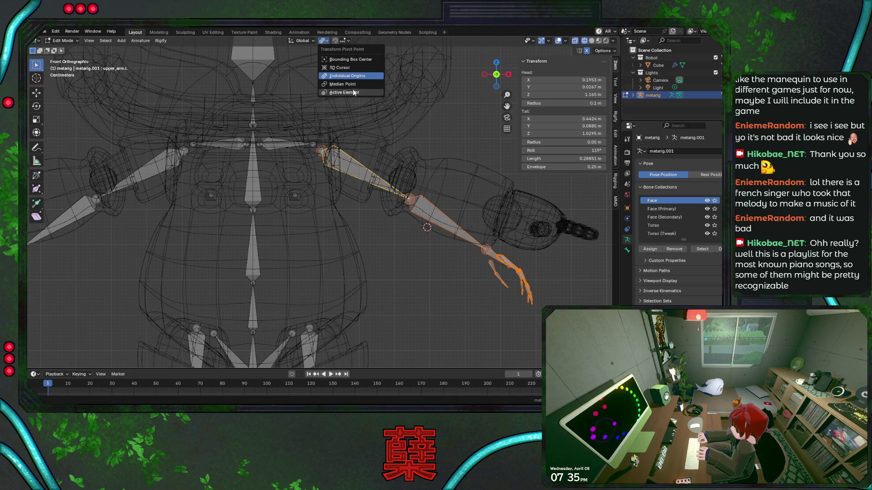
{"action": "left_click", "coordinate": [347, 93]}
{"action": "key", "text": "r"}
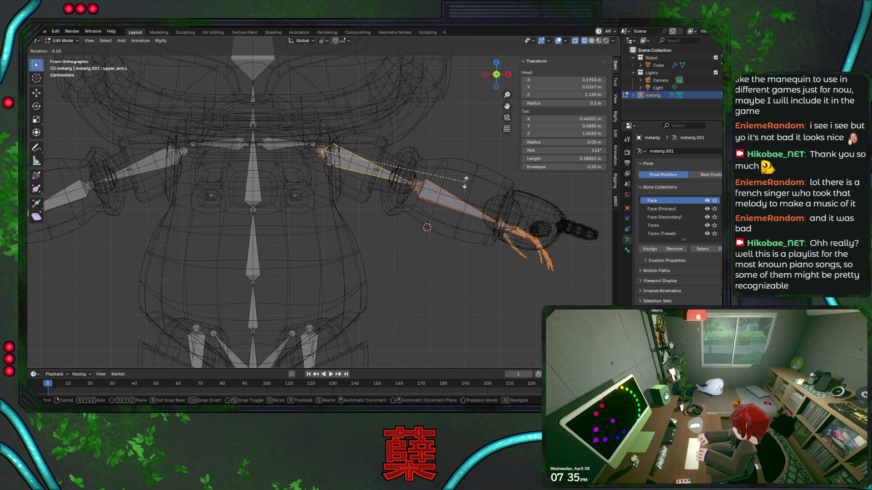
{"action": "left_click", "coordinate": [465, 181]}
{"action": "scroll", "coordinate": [431, 211], "scroll_direction": "up", "scroll_amount": 1}
Step: Move the forearm and hand bones inside the robot's arm mesh and save
{"action": "middle_click_drag", "start_coordinate": [432, 211], "coordinate": [397, 215]}
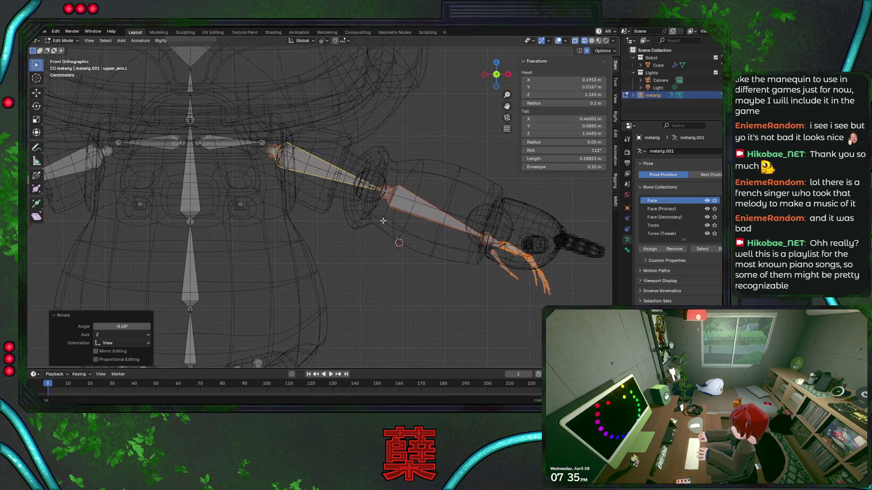
{"action": "left_click_drag", "start_coordinate": [373, 170], "coordinate": [571, 312]}
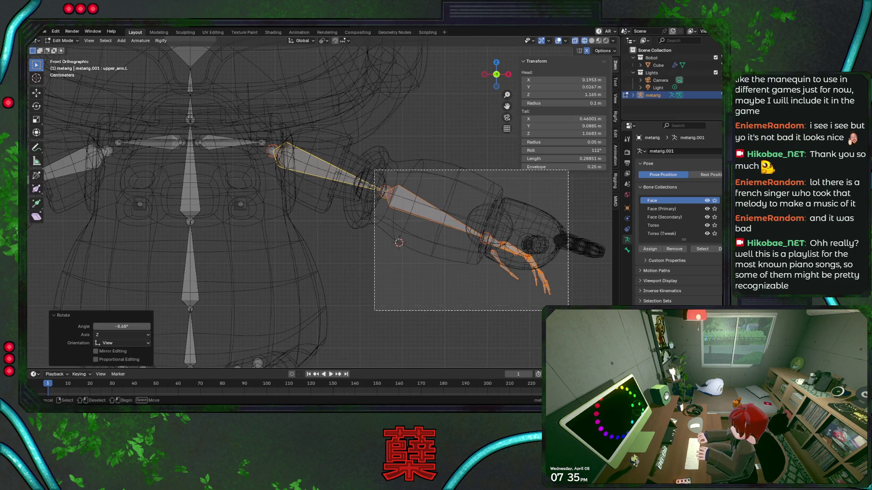
{"action": "key", "text": "g"}
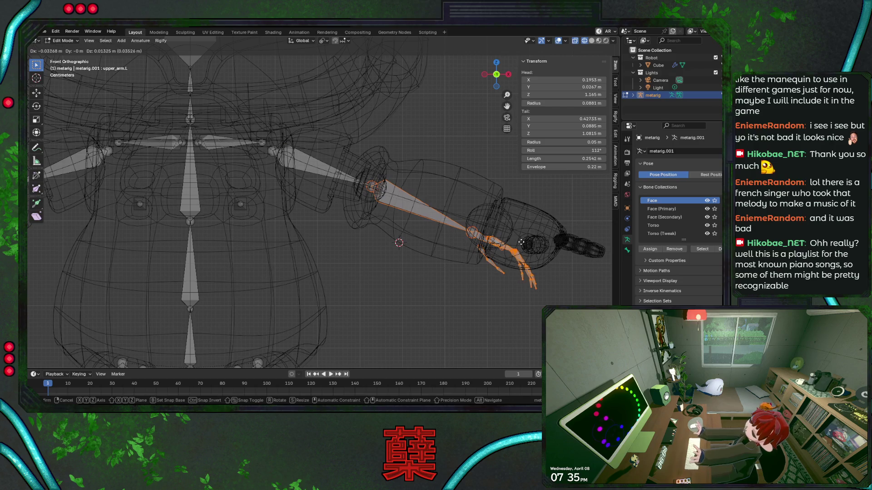
{"action": "left_click", "coordinate": [519, 242]}
{"action": "left_click", "coordinate": [469, 240]}
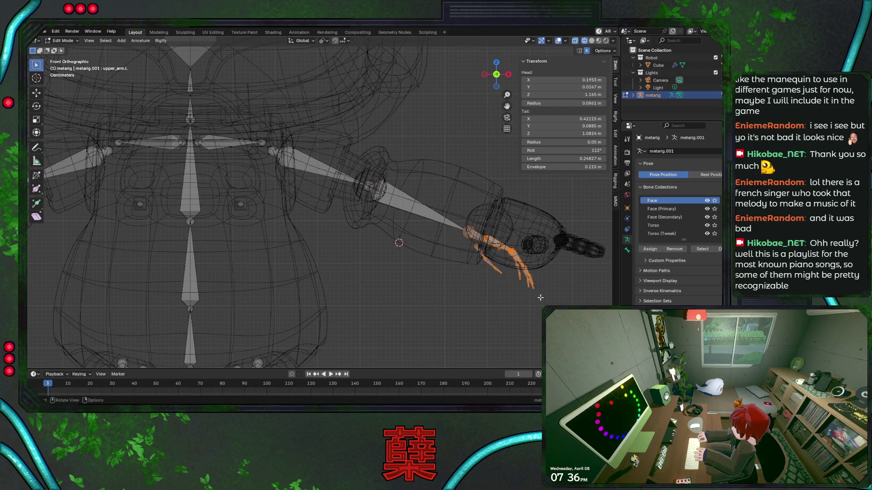
{"action": "key", "text": "g"}
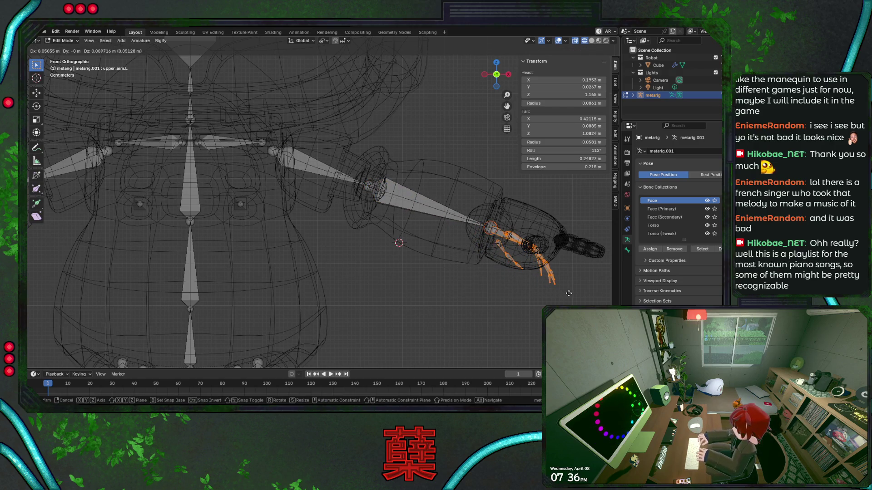
{"action": "left_click", "coordinate": [569, 294]}
{"action": "scroll", "coordinate": [418, 292], "scroll_direction": "down", "scroll_amount": 3}
{"action": "scroll", "coordinate": [423, 285], "scroll_direction": "up", "scroll_amount": 2}
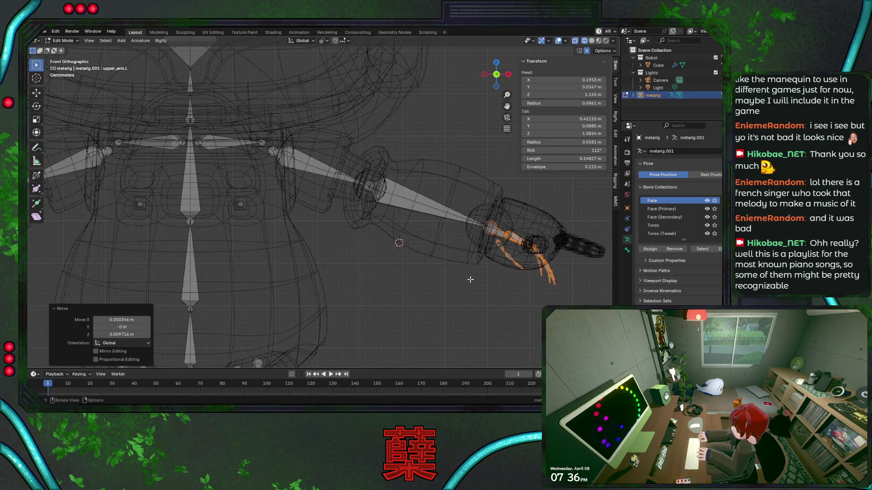
{"action": "key", "text": "ctrl+s"}
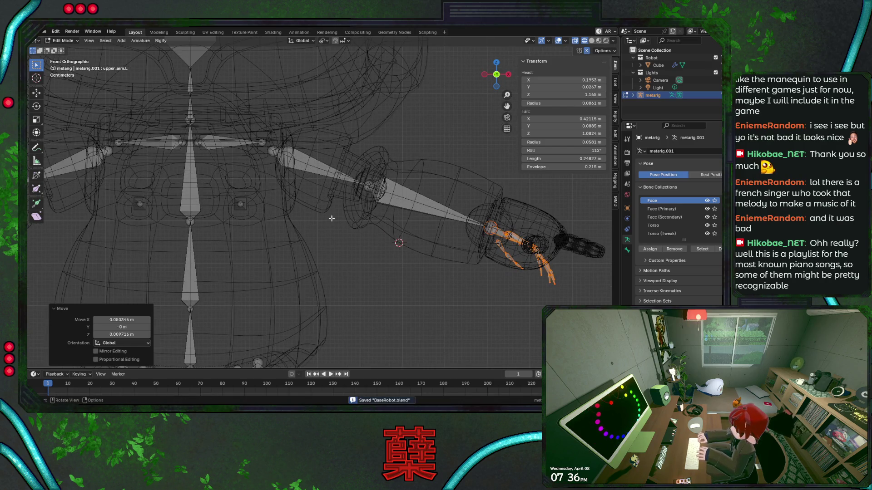
Step: Shift the whole upper arm bone slightly right into the arm
{"action": "middle_click_drag", "start_coordinate": [304, 202], "coordinate": [338, 251], "text": "shift"}
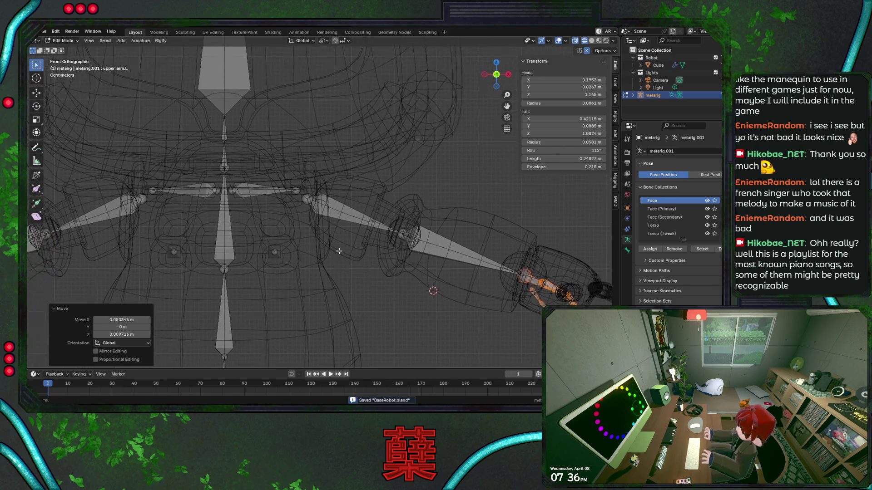
{"action": "scroll", "coordinate": [338, 251], "scroll_direction": "up", "scroll_amount": 2}
{"action": "scroll", "coordinate": [338, 251], "scroll_direction": "up", "scroll_amount": 2}
{"action": "left_click", "coordinate": [295, 202]}
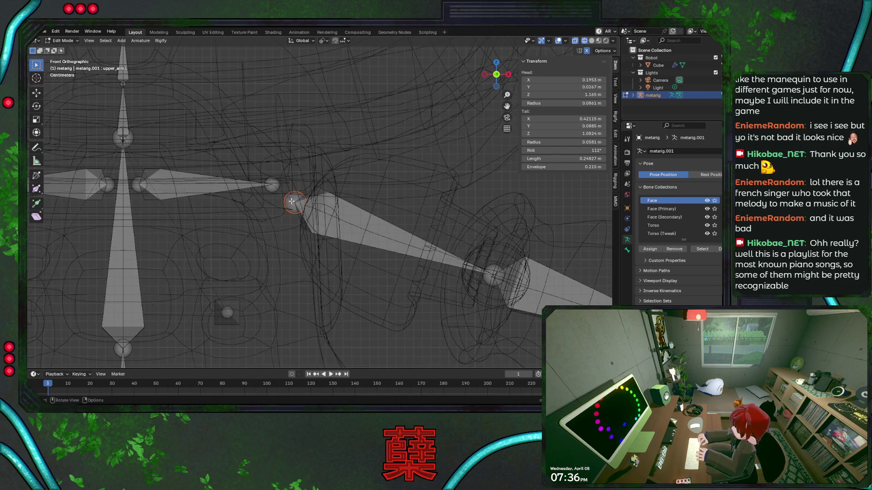
{"action": "left_click", "coordinate": [480, 266]}
{"action": "key", "text": "g"}
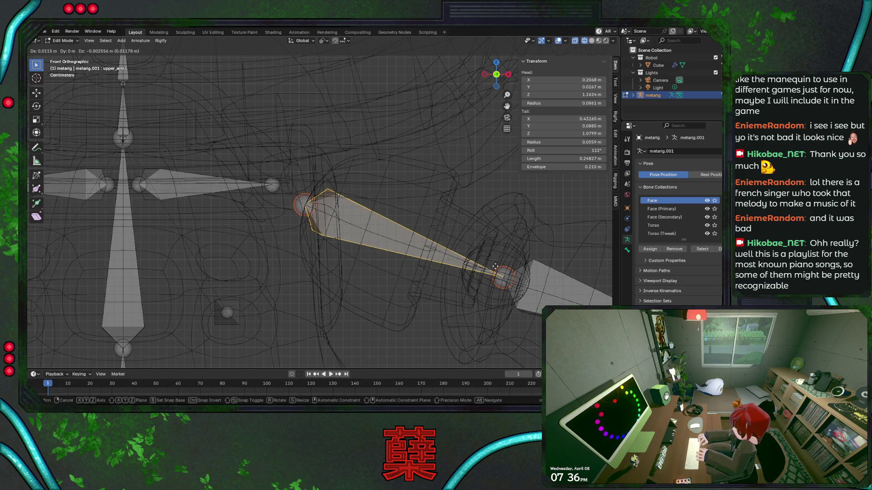
{"action": "left_click", "coordinate": [496, 267]}
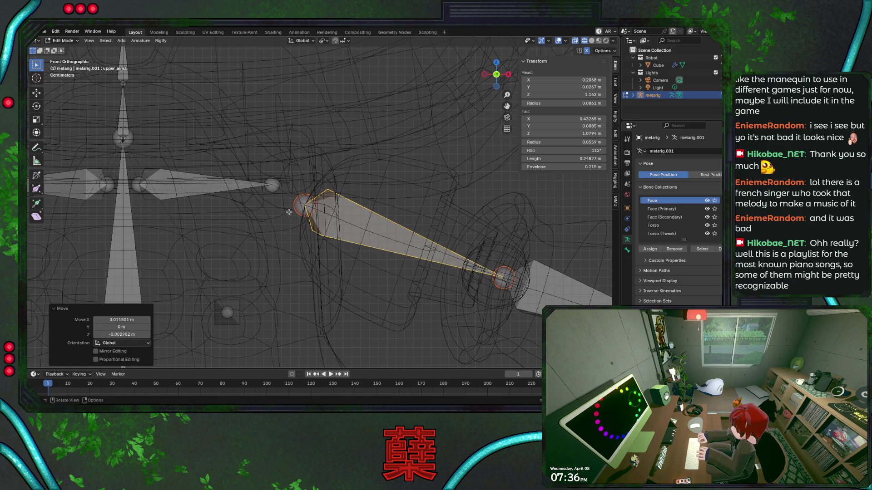
Step: Stretch the shoulder bone tip about 2 cm outward along X to meet the upper arm, and save
{"action": "left_click", "coordinate": [273, 182]}
{"action": "scroll", "coordinate": [273, 181], "scroll_direction": "down", "scroll_amount": 3}
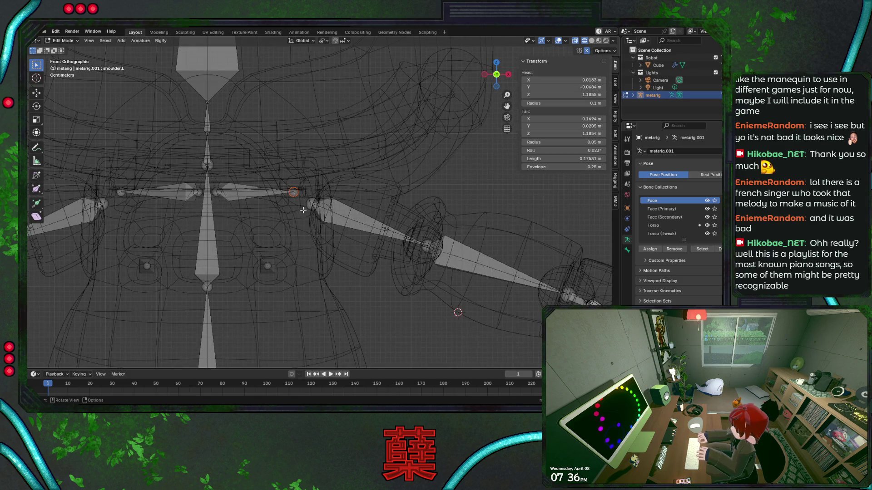
{"action": "key", "text": "g"}
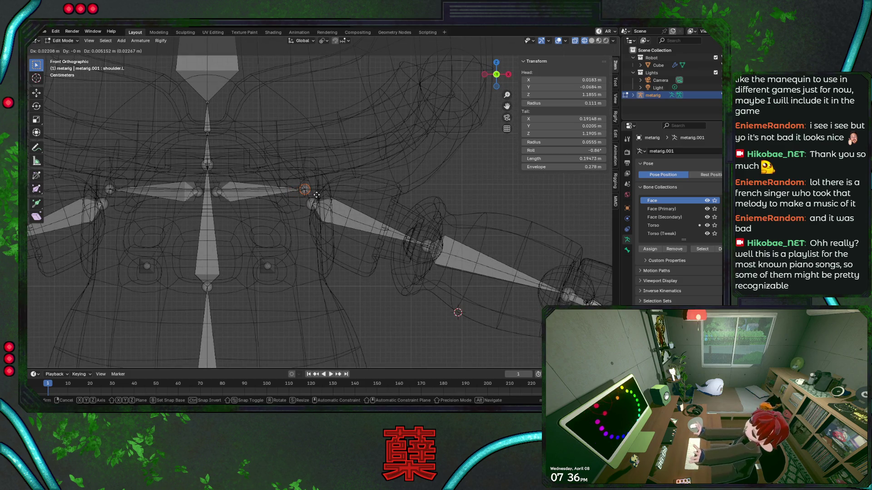
{"action": "key", "text": "x"}
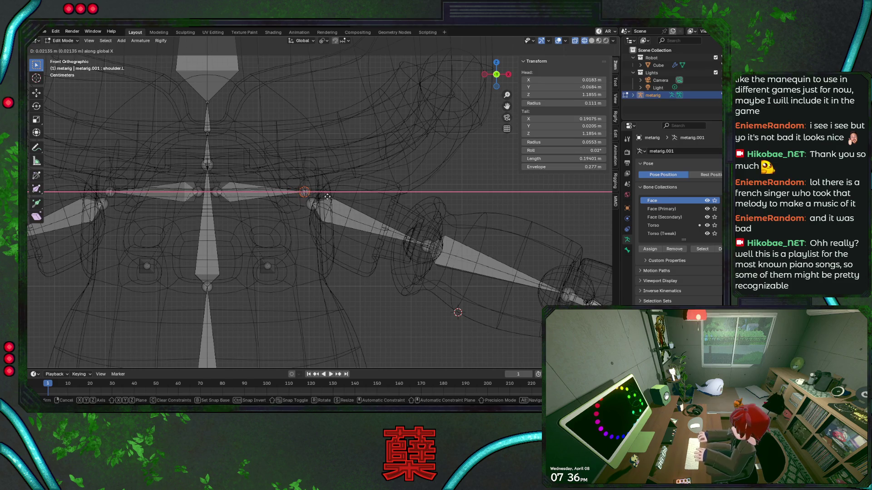
{"action": "left_click", "coordinate": [327, 197]}
{"action": "key", "text": "shift+z"}
{"action": "key", "text": "ctrl+s"}
{"action": "key", "text": "shift+z"}
{"action": "scroll", "coordinate": [329, 228], "scroll_direction": "down", "scroll_amount": 3}
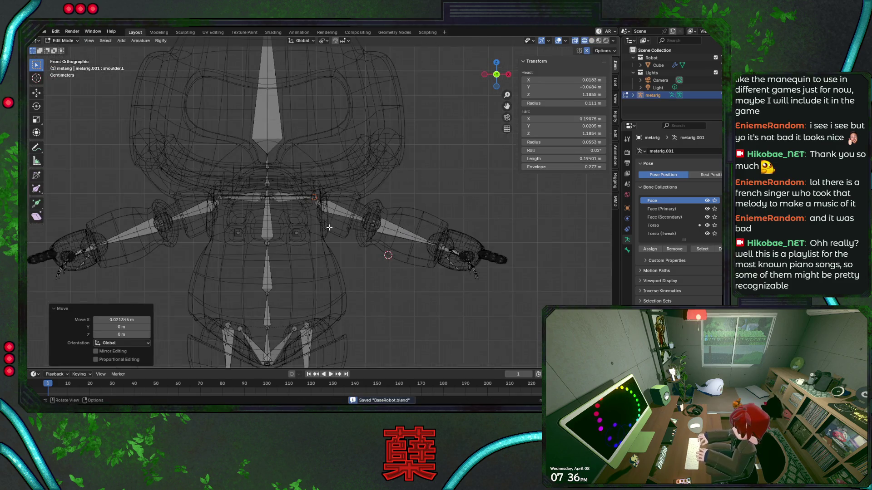
{"action": "scroll", "coordinate": [329, 228], "scroll_direction": "down", "scroll_amount": 3}
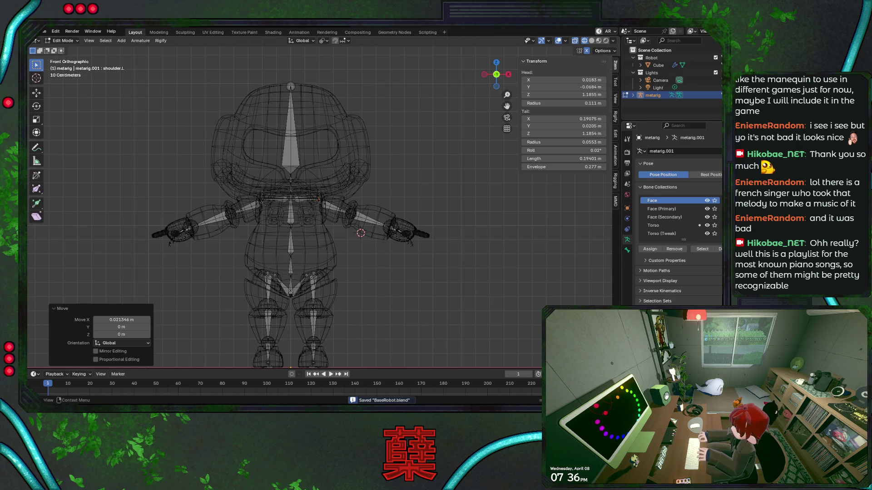
Step: View the fitted rig in solid shading from side and front, deselect all bones, and save BaseRobot.blend
{"action": "left_click", "coordinate": [659, 282]}
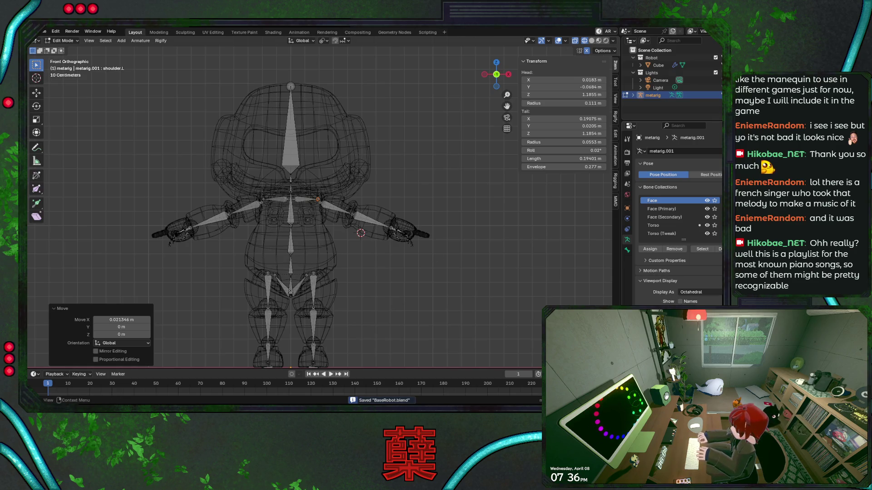
{"action": "key", "text": "shift+z"}
{"action": "scroll", "coordinate": [320, 221], "scroll_direction": "up", "scroll_amount": 3}
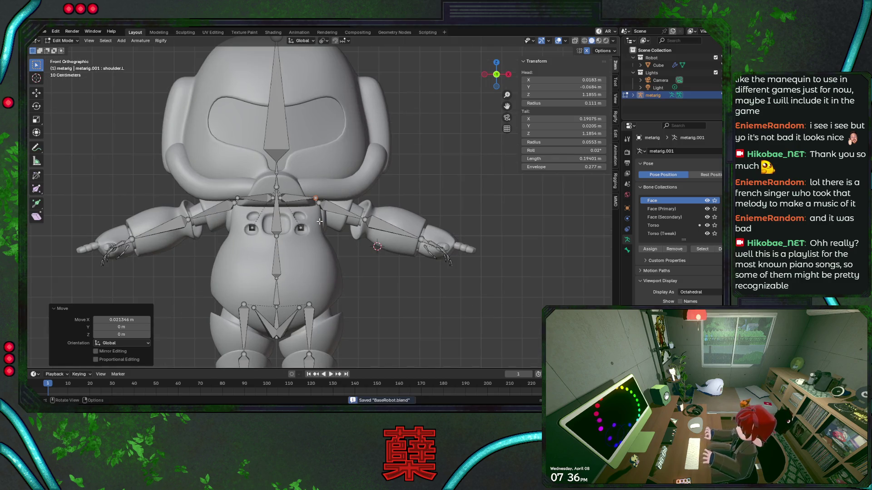
{"action": "key", "text": "KP_3"}
{"action": "key", "text": "KP_1"}
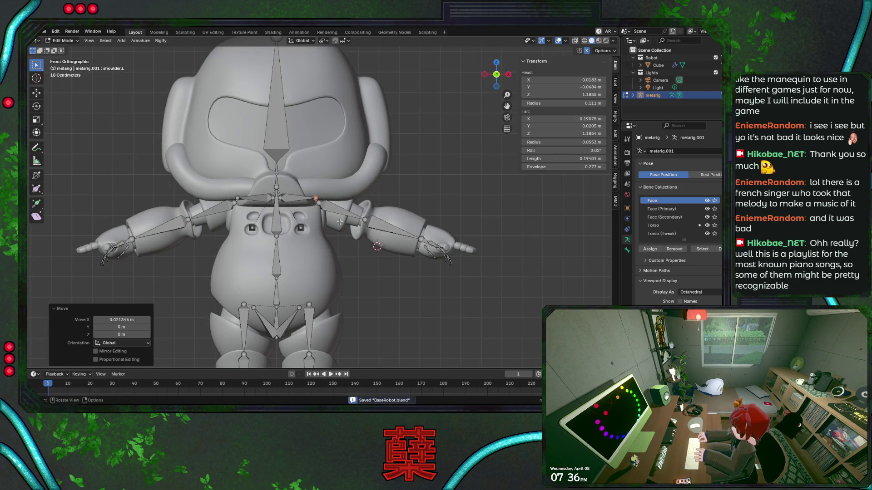
{"action": "key", "text": "a"}
{"action": "key", "text": "alt+a"}
{"action": "mouse_move", "coordinate": [386, 250]}
{"action": "middle_mouse_down", "text": "shift"}
{"action": "mouse_move", "coordinate": [393, 243]}
{"action": "mouse_move", "coordinate": [380, 213]}
{"action": "middle_mouse_up", "text": "shift"}
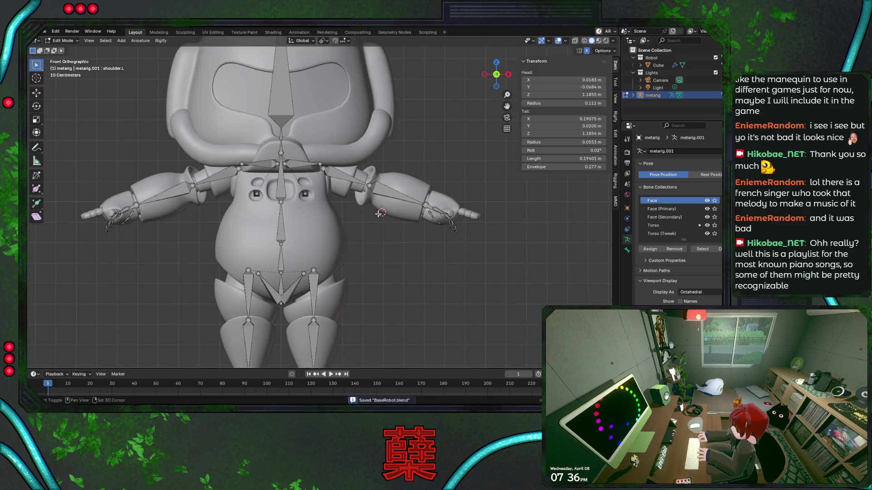
{"action": "mouse_move", "coordinate": [369, 318]}
{"action": "middle_mouse_down", "text": "shift"}
{"action": "mouse_move", "coordinate": [368, 213]}
{"action": "mouse_move", "coordinate": [391, 354]}
{"action": "middle_mouse_up", "text": "shift"}
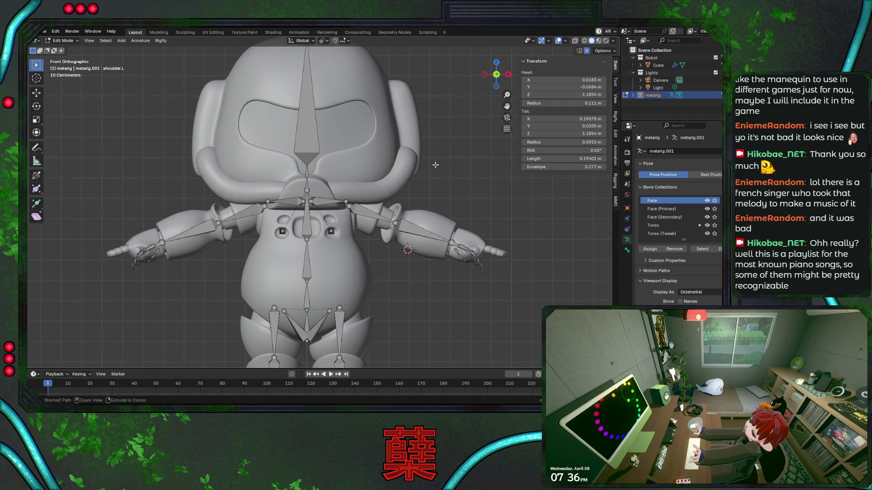
{"action": "key", "text": "ctrl+s"}
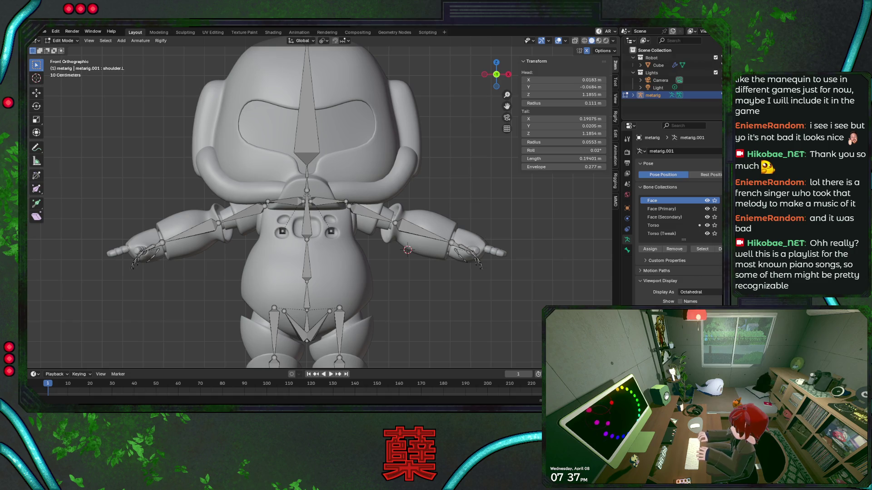
{"action": "scroll", "coordinate": [387, 263], "scroll_direction": "down", "scroll_amount": 4}
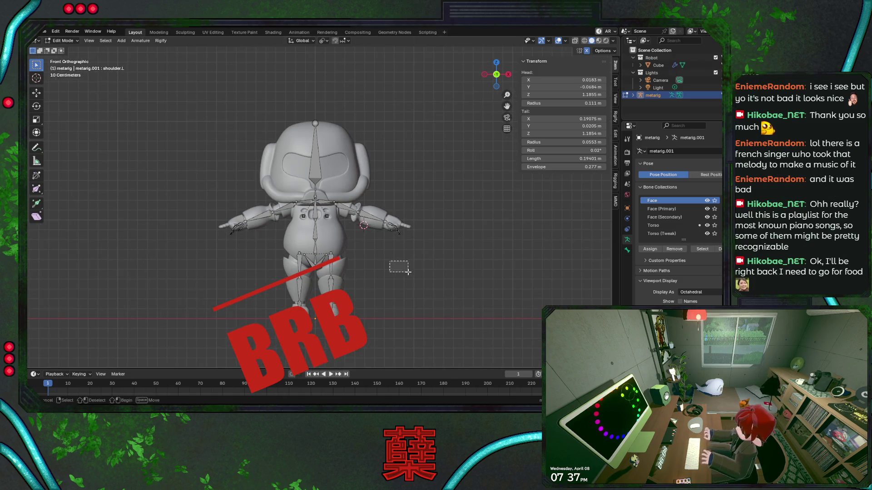
{"action": "key", "text": "ctrl+s"}
{"action": "scroll", "coordinate": [381, 257], "scroll_direction": "up", "scroll_amount": 1}
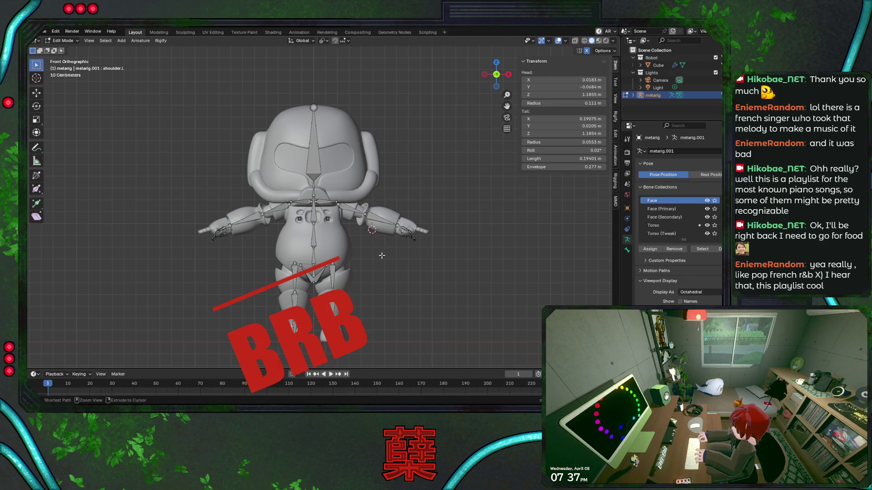